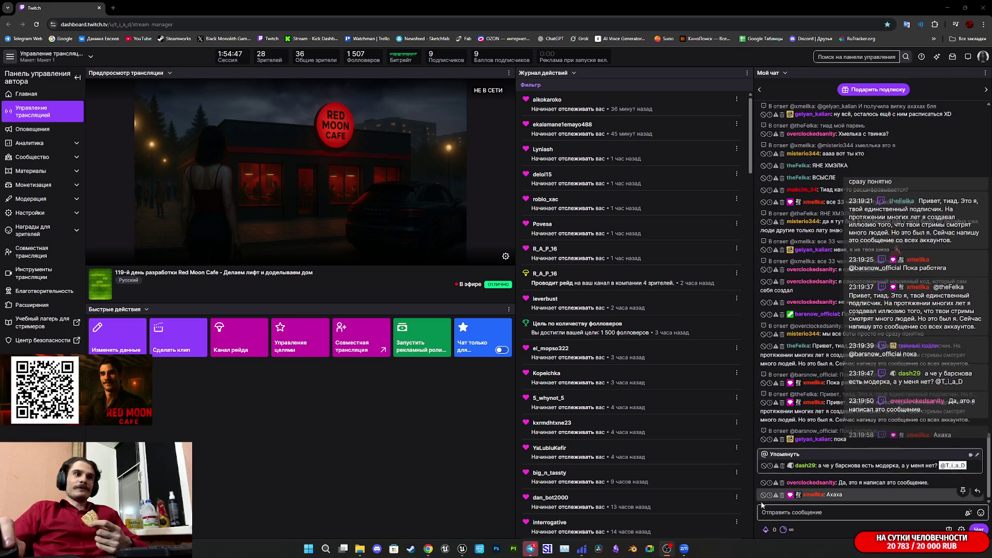
Bring up the Zoom Workplace meeting mini-window from the taskbar and start ending the meeting.
mouse_move(683, 548)
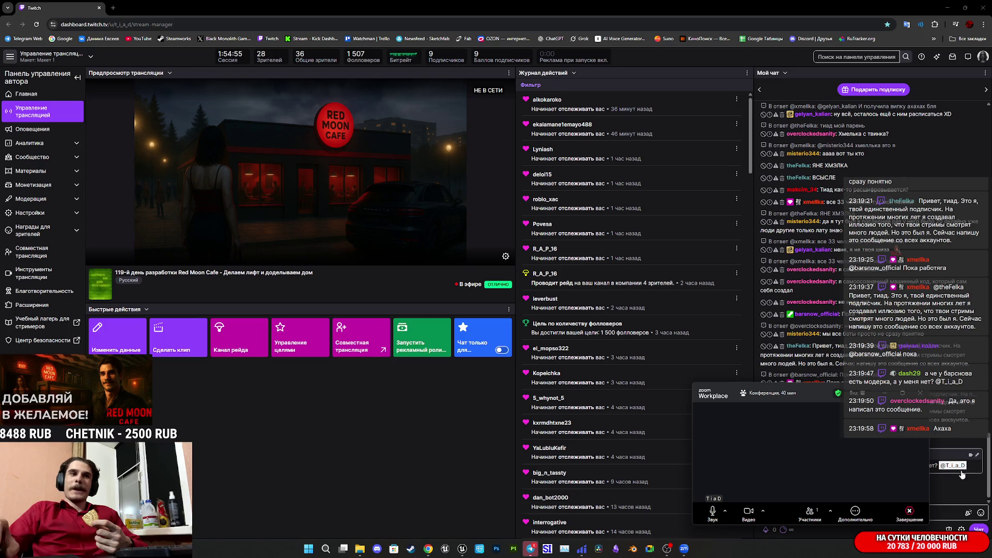
click(910, 513)
Leave the Zoom meeting so its mini-window no longer covers the Twitch chat.
click(882, 477)
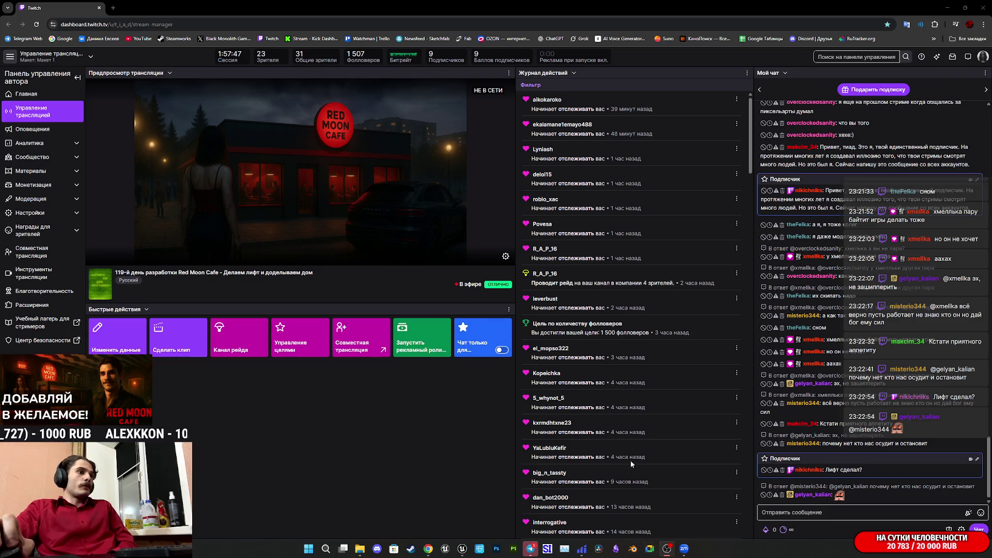
click(982, 56)
click(945, 114)
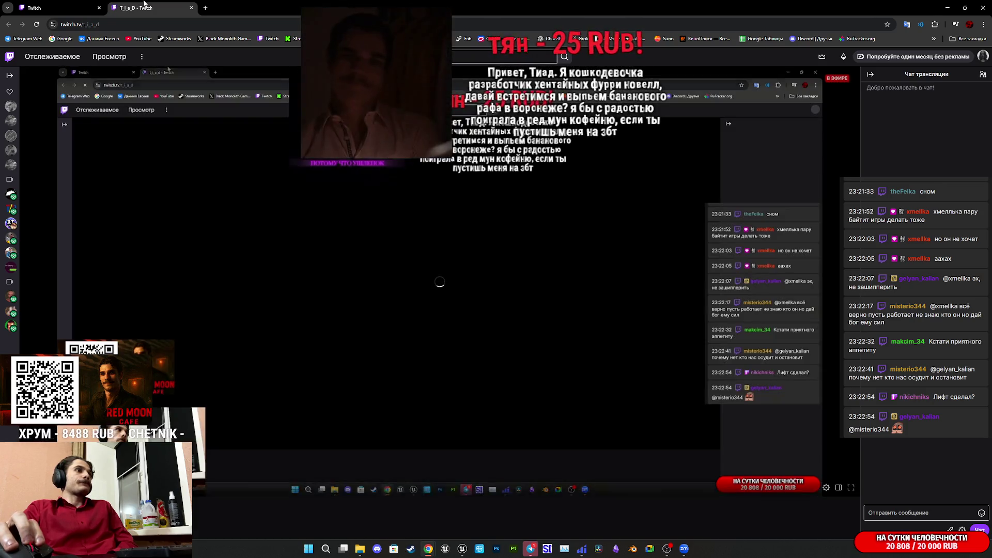
click(191, 8)
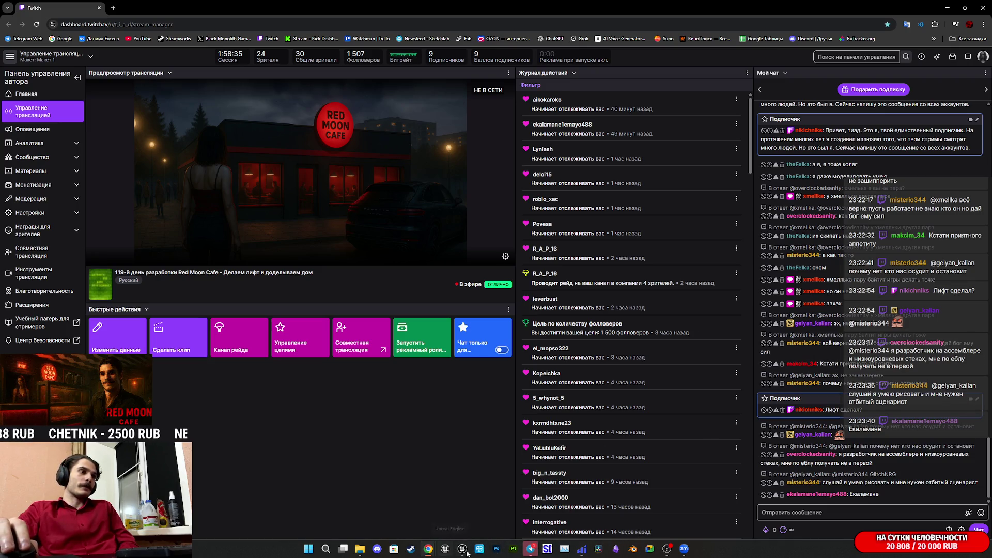
mouse_move(453, 552)
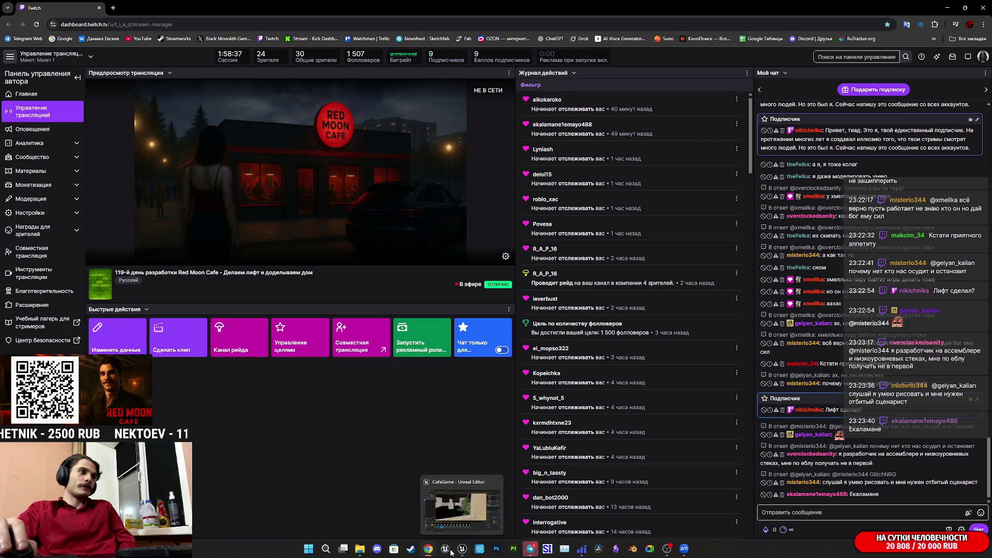
click(510, 513)
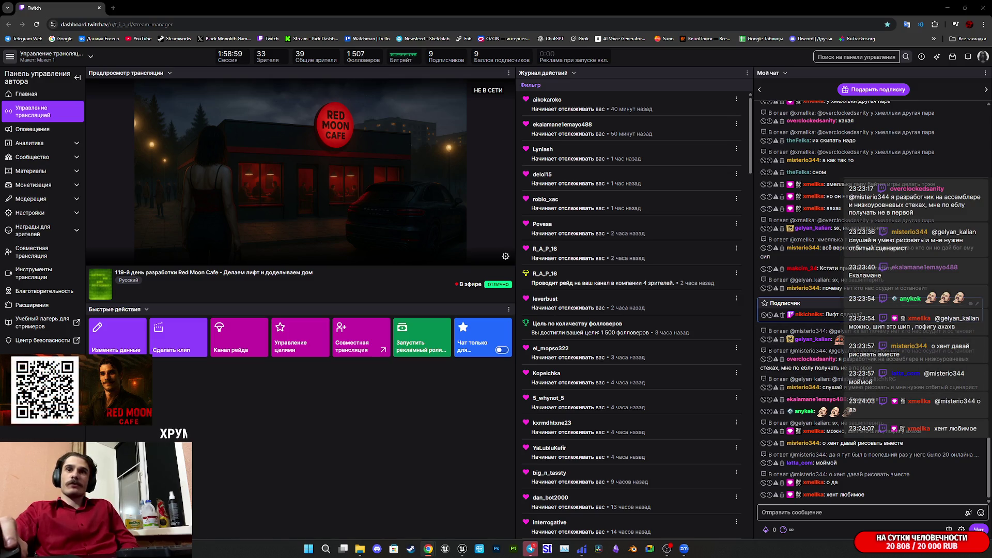
Check the connected Bluetooth devices, close quick settings, and switch to Unreal Editor.
click(941, 553)
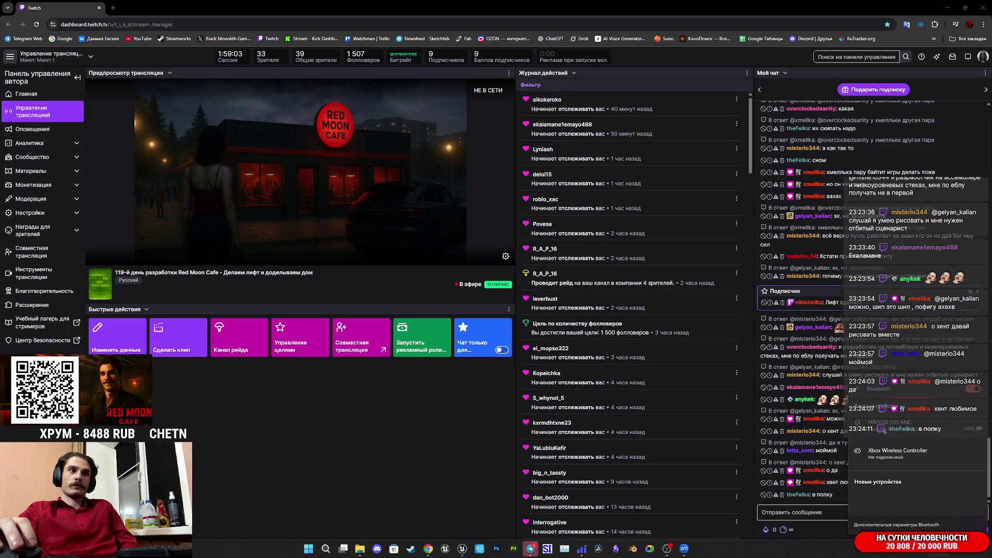
click(862, 398)
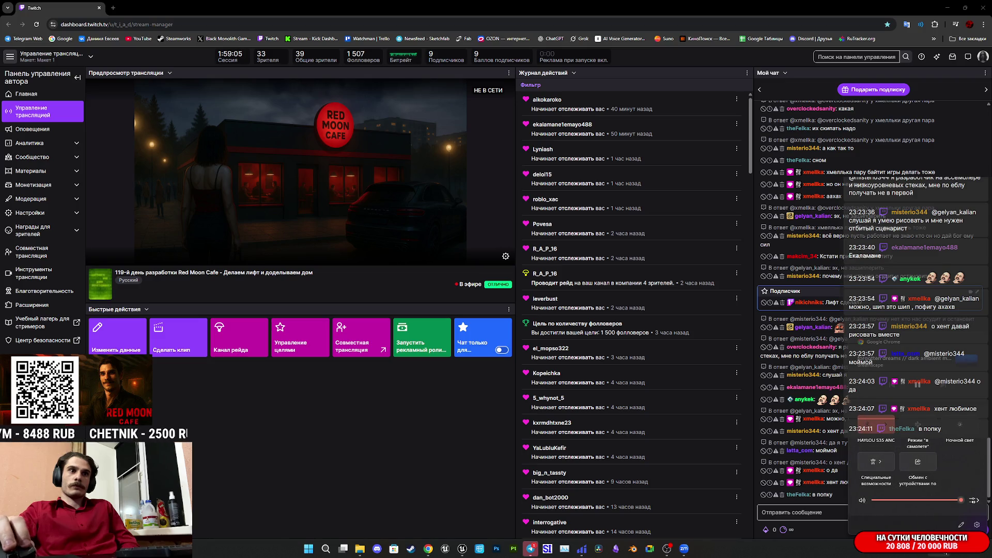
click(941, 554)
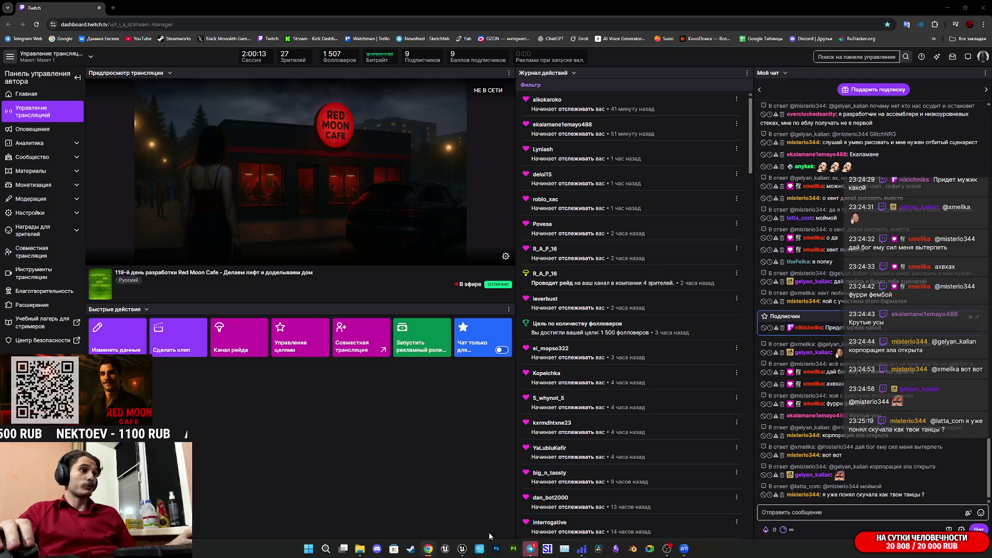
click(458, 546)
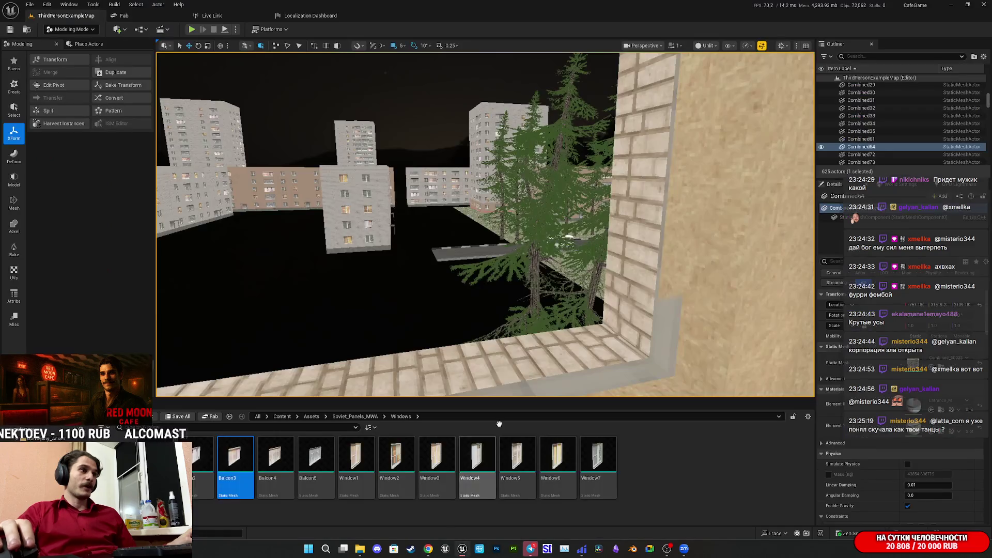
key(f)
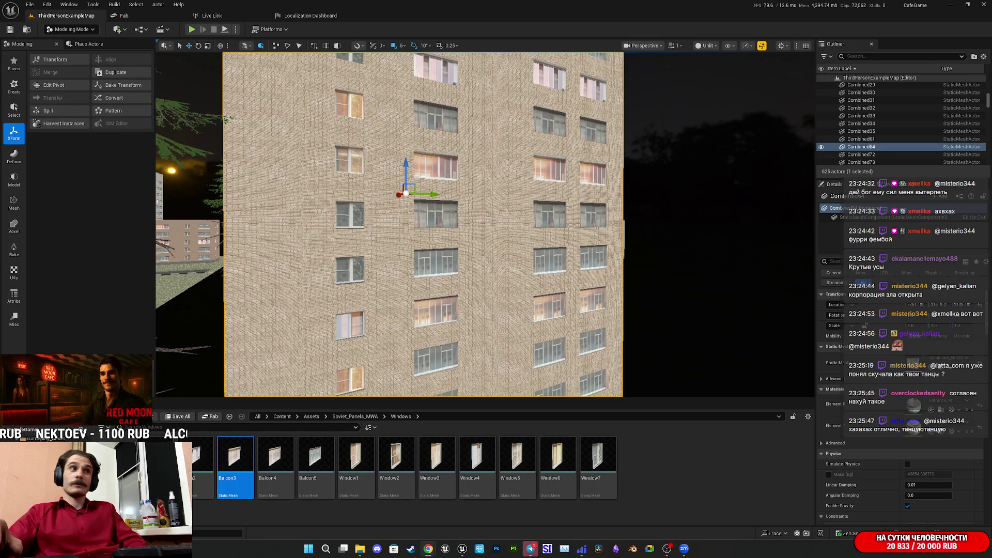
mouse_move(341, 171)
mouse_down()
mouse_move(323, 165)
mouse_move(276, 303)
mouse_up()
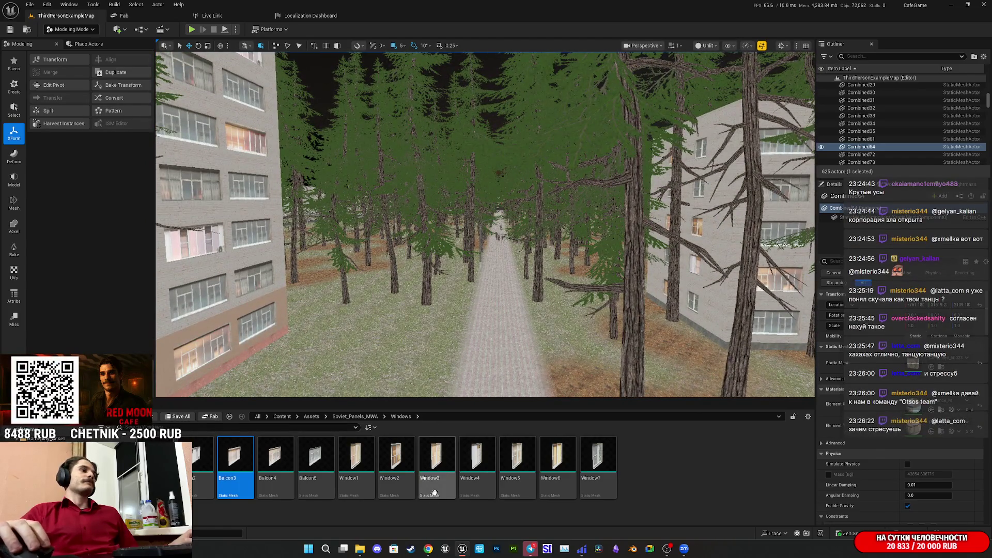
mouse_move(429, 549)
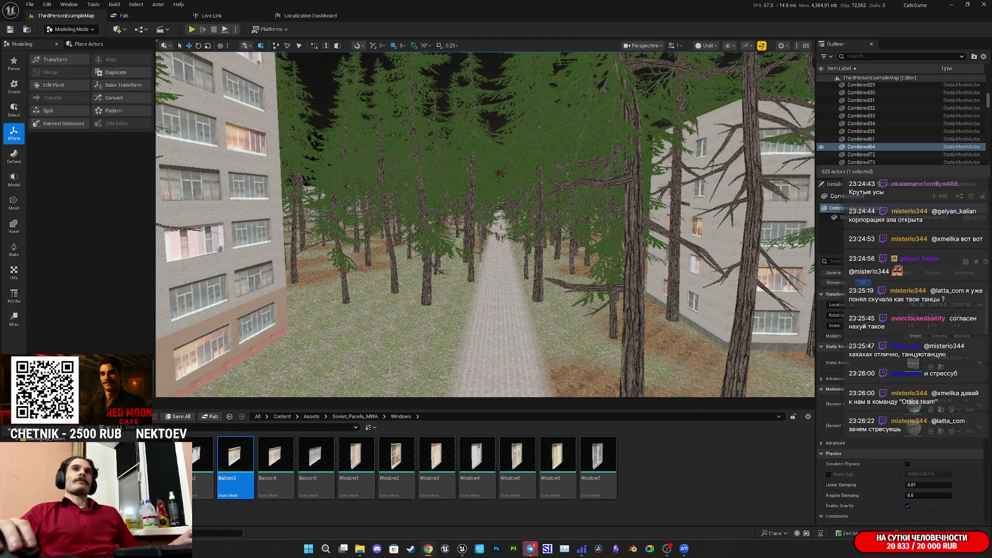
mouse_move(531, 548)
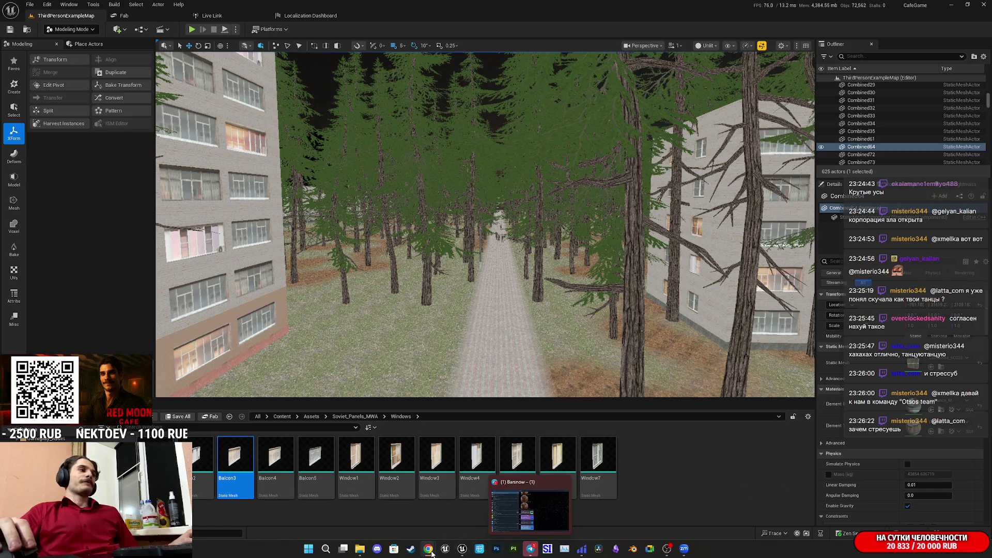
click(359, 501)
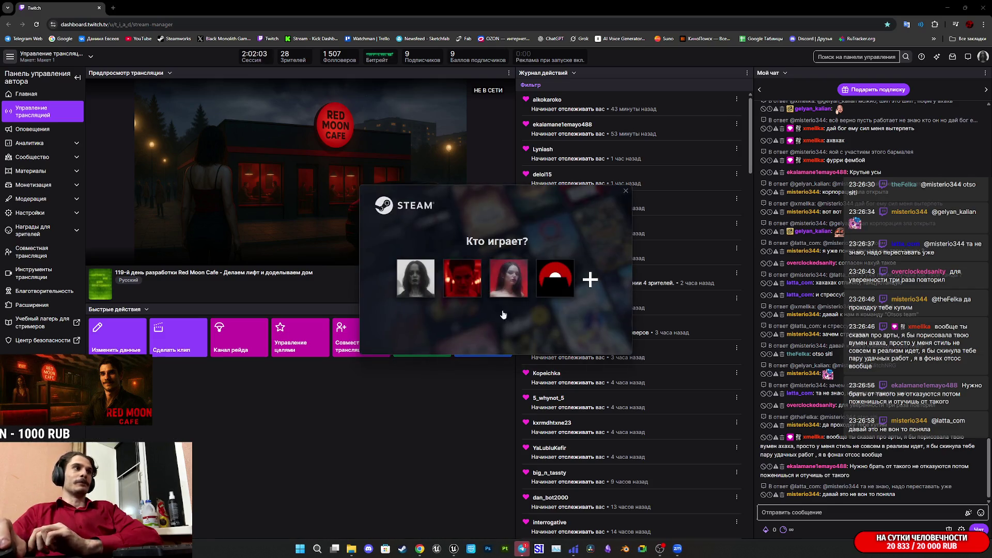
Sign into Steam as the first profile in the 'Кто играет?' picker.
click(405, 270)
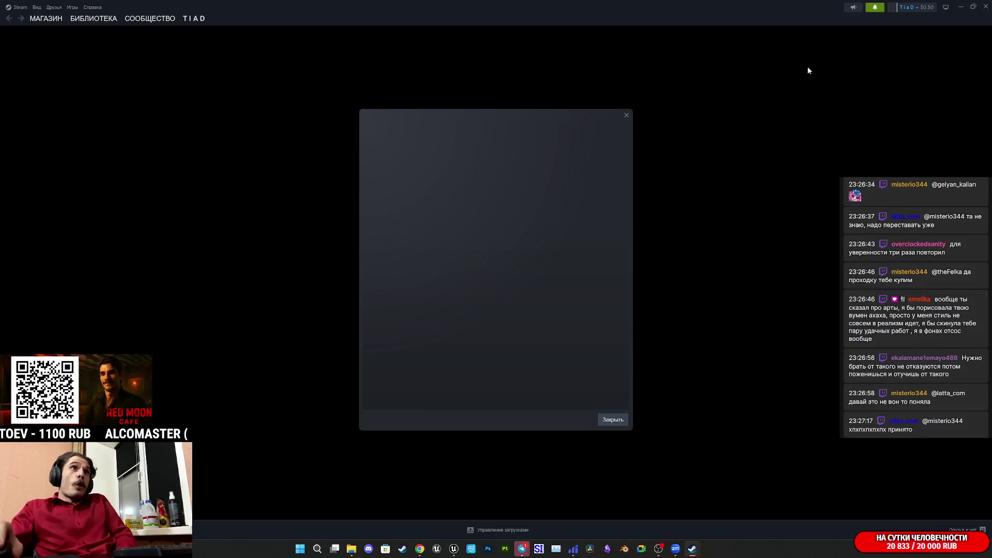
Dismiss Steam's empty loading dialog, scroll the store, open the library, then return to Twitch.
click(613, 421)
mouse_move(453, 546)
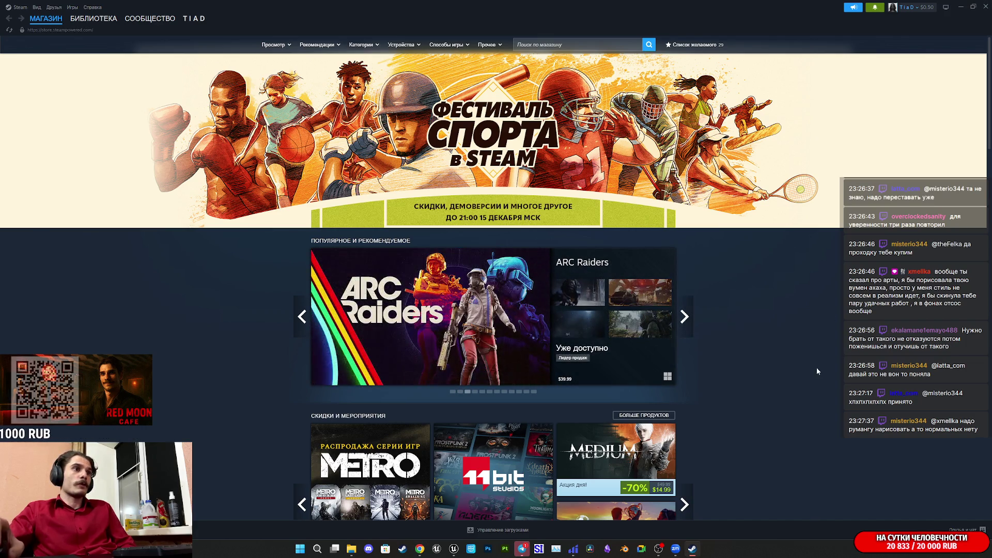
scroll(858, 349, down, 5)
scroll(775, 331, down, 5)
click(84, 20)
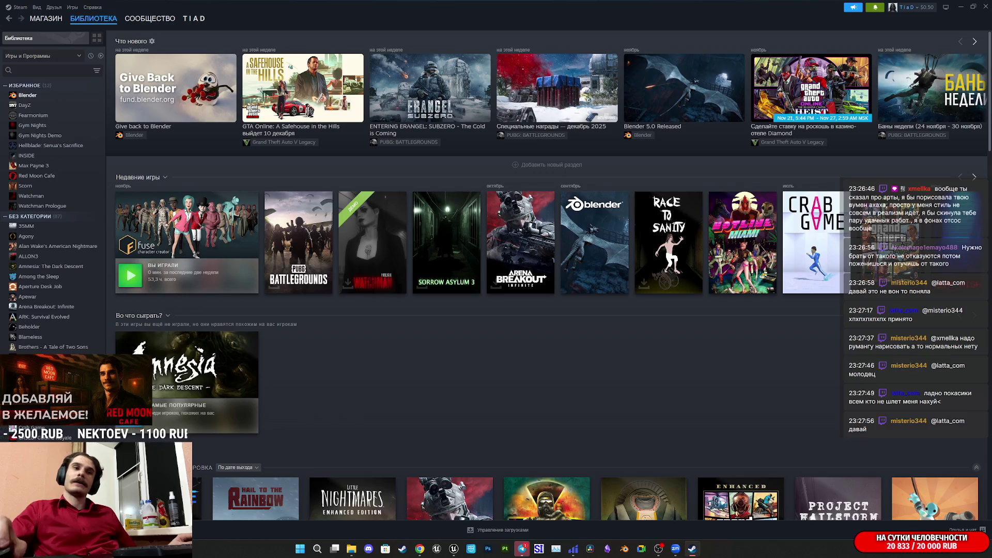
click(420, 549)
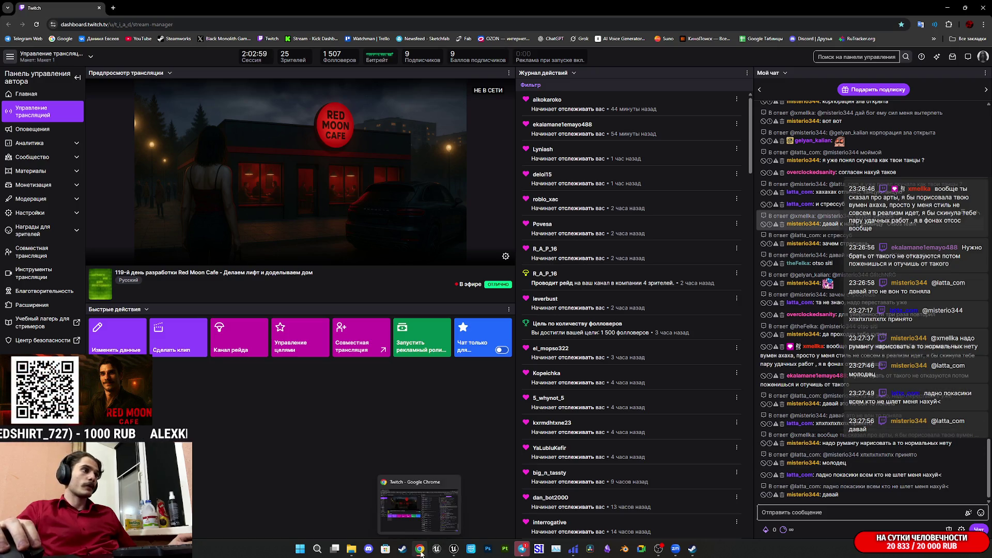
Play the 'forgotten dreams // dark ambient' YouTube mix in a new tab in theater mode, then return to Twitch.
click(113, 8)
text(https://www.youtube.com/watch?v=O5p2ZX7UU9w)
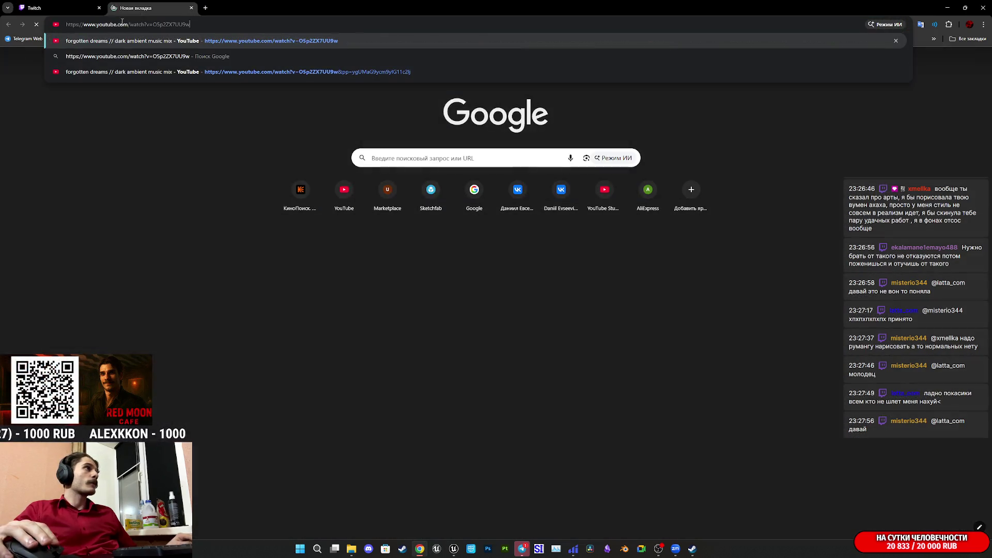
key(Return)
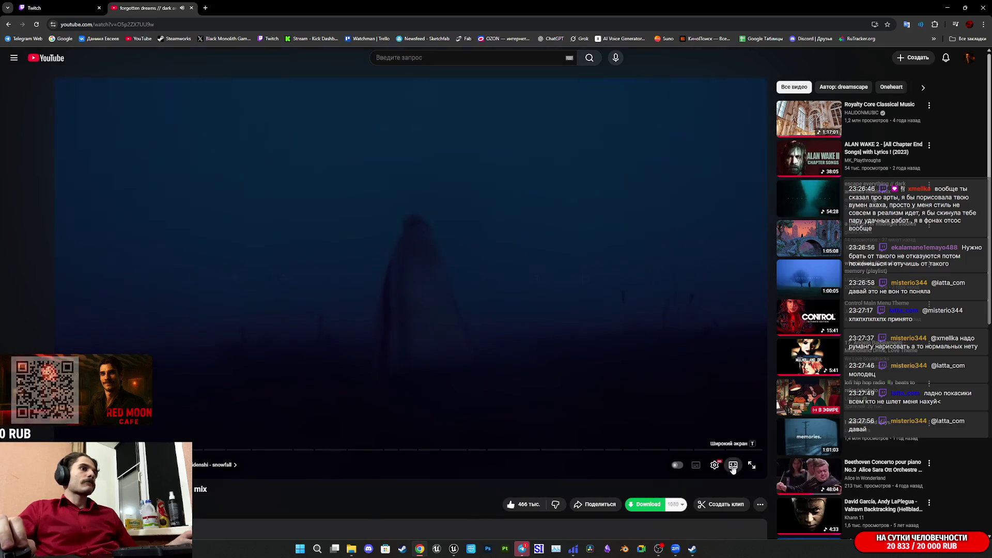
click(732, 464)
click(51, 8)
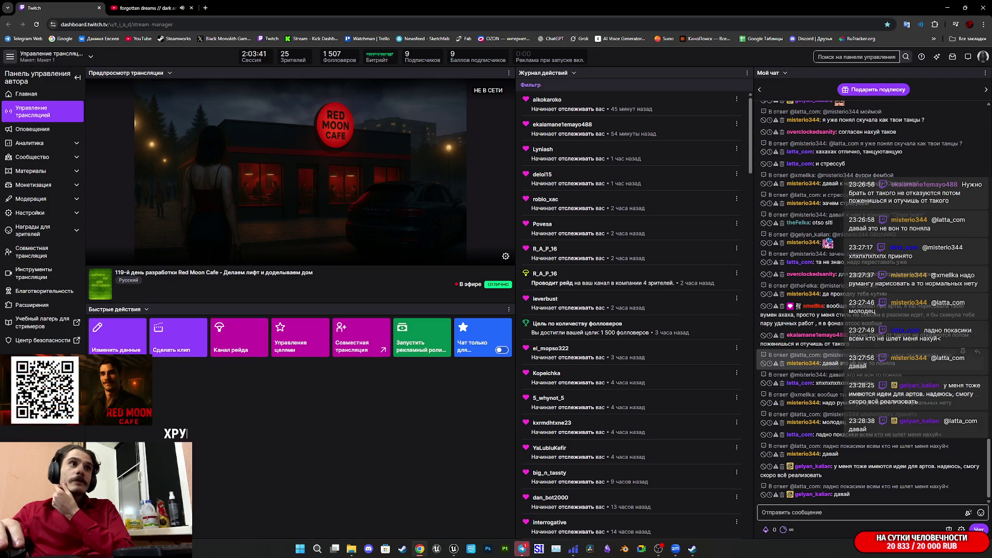
Go from the Watchman store page to the Red Moon Cafe store page and expand its full description.
click(406, 549)
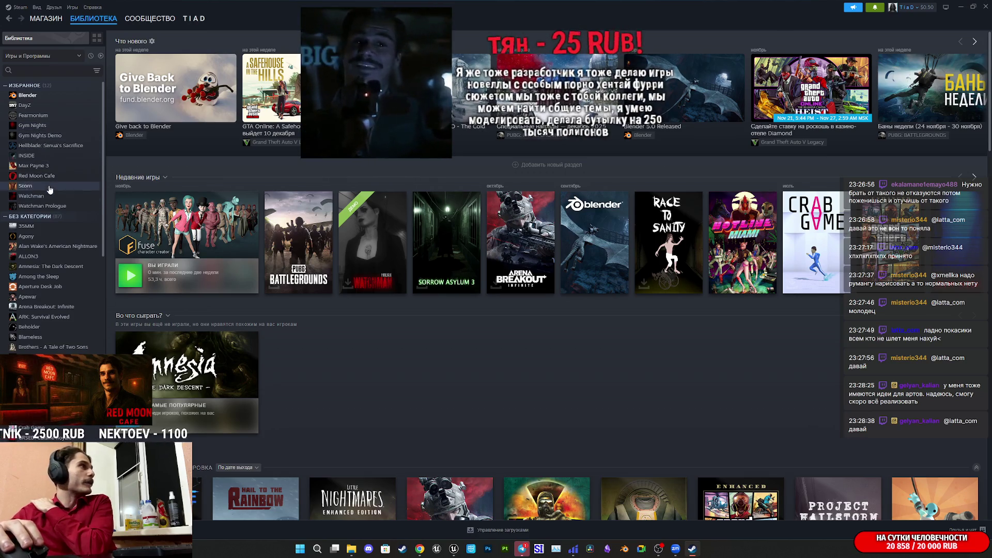
click(32, 196)
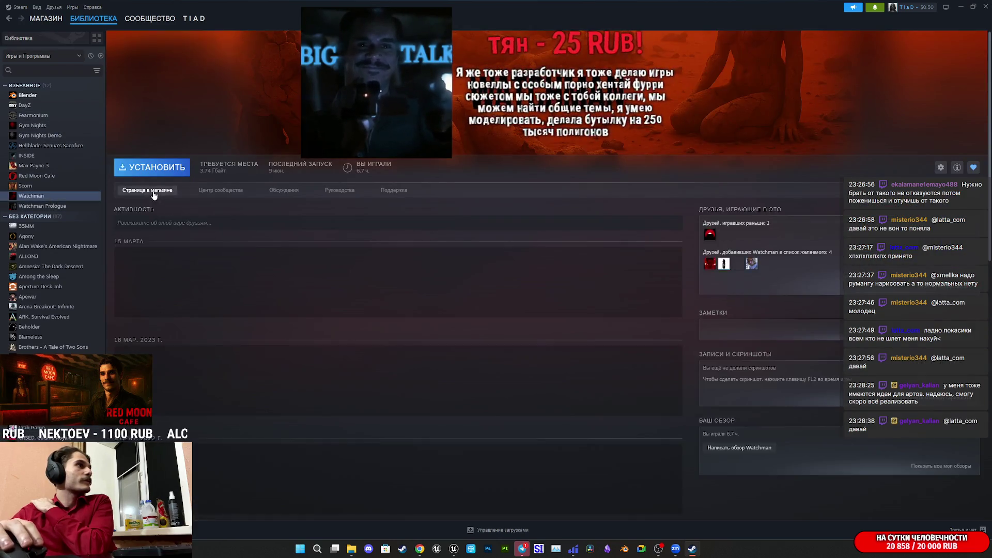
click(147, 190)
scroll(635, 332, down, 15)
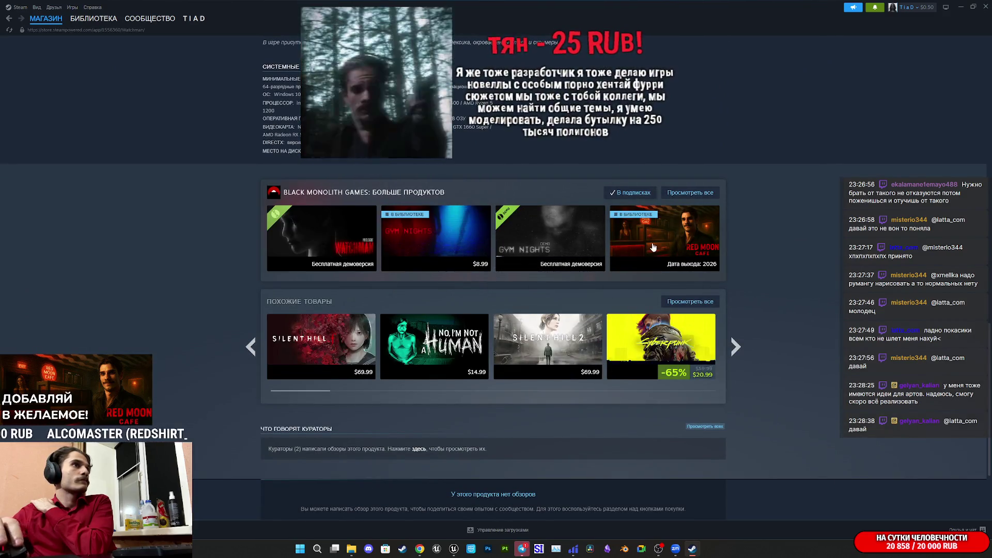
mouse_move(705, 230)
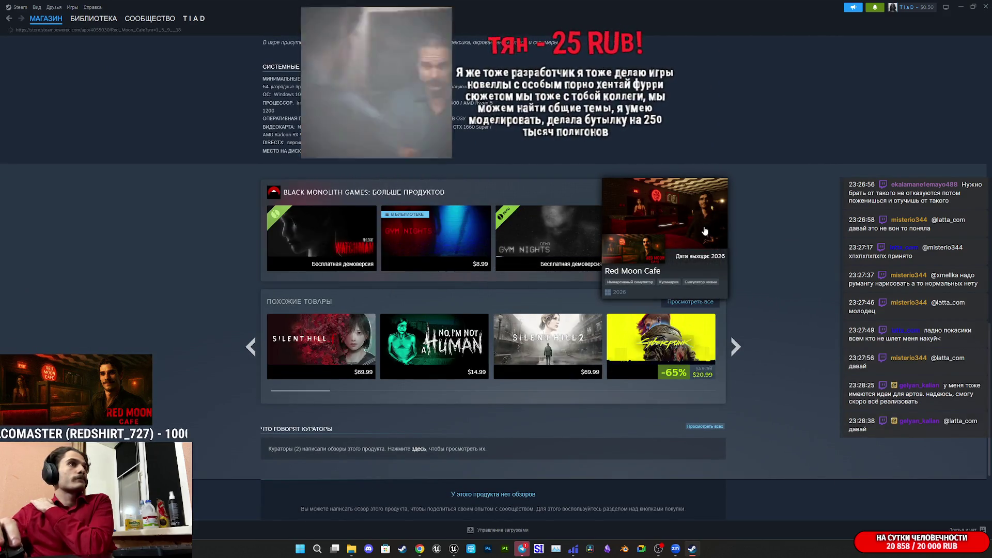
click(705, 231)
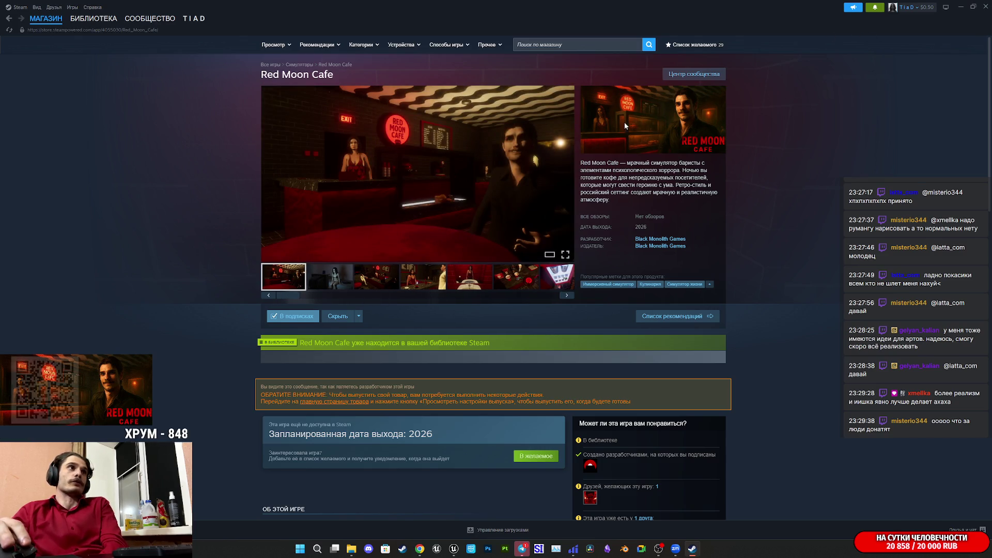
scroll(637, 134, down, 10)
scroll(588, 183, up, 3)
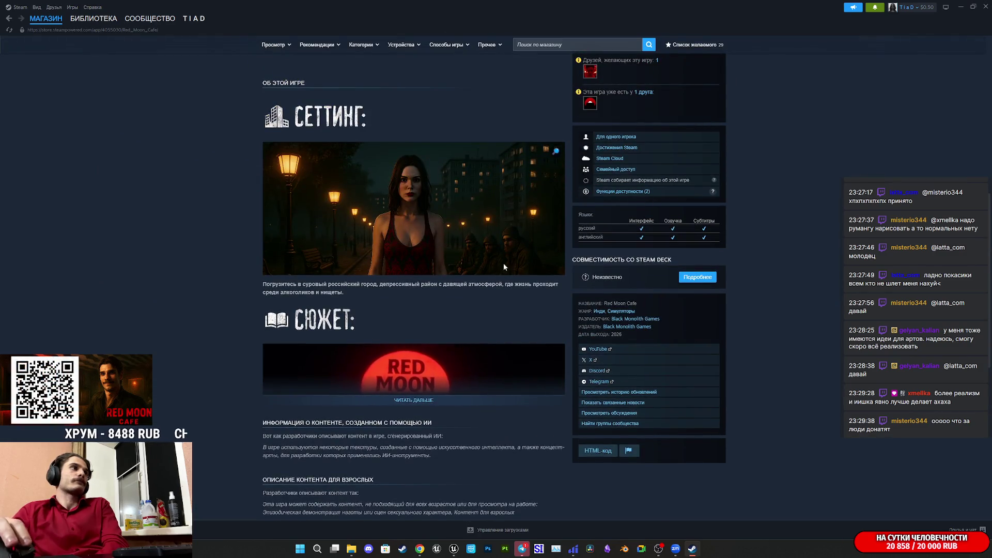
click(424, 401)
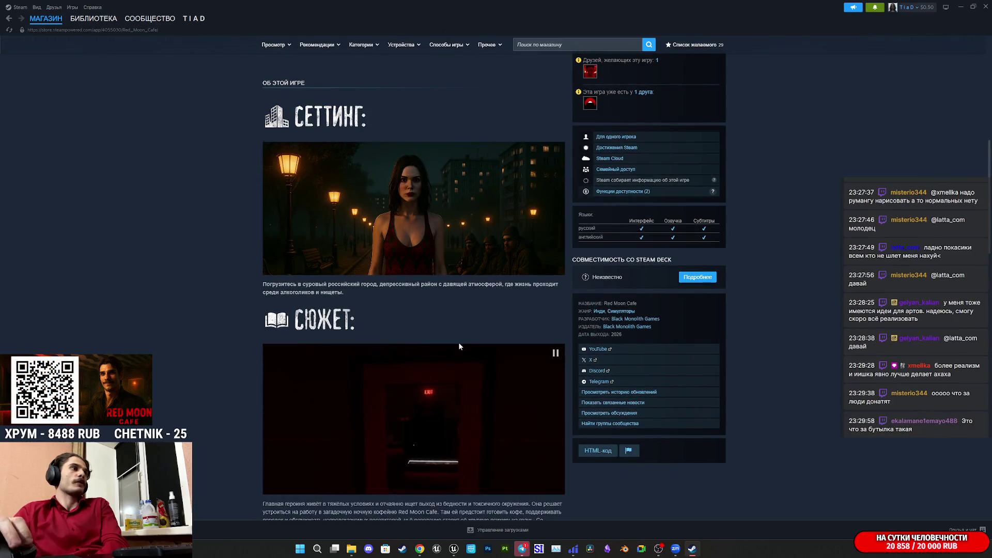
scroll(457, 331, down, 13)
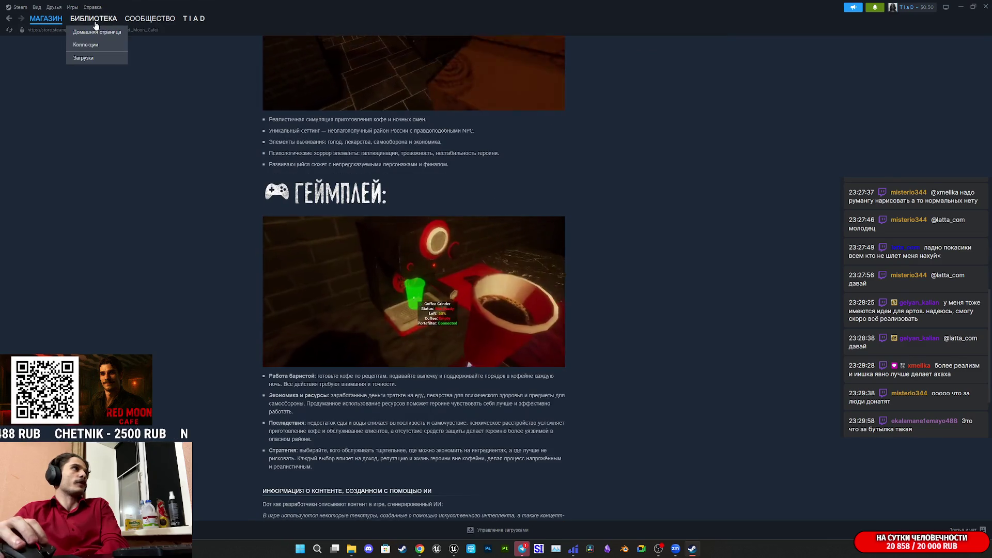
Open Red Moon Cafe from the library's Favorites, view its developer info, then close Steam.
click(94, 18)
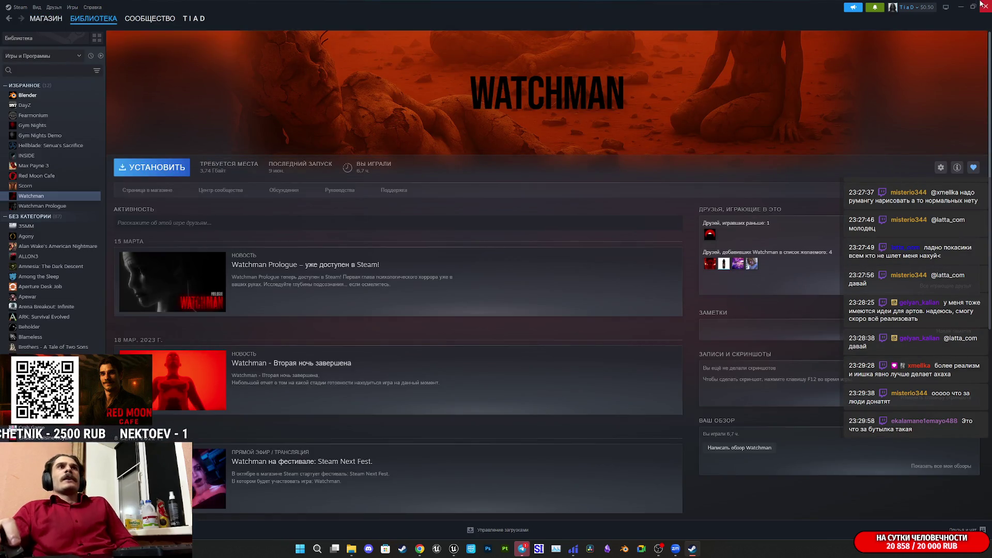
click(45, 86)
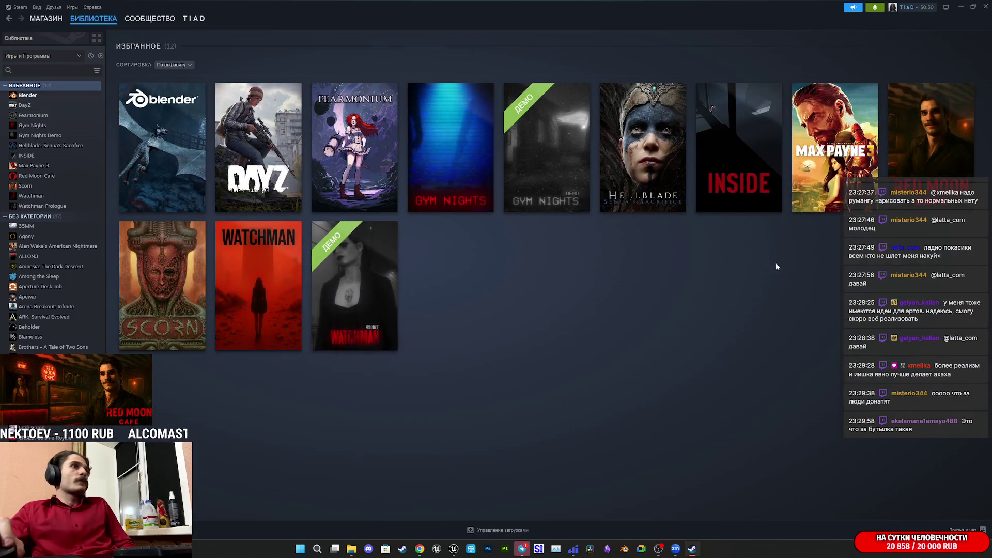
mouse_move(950, 139)
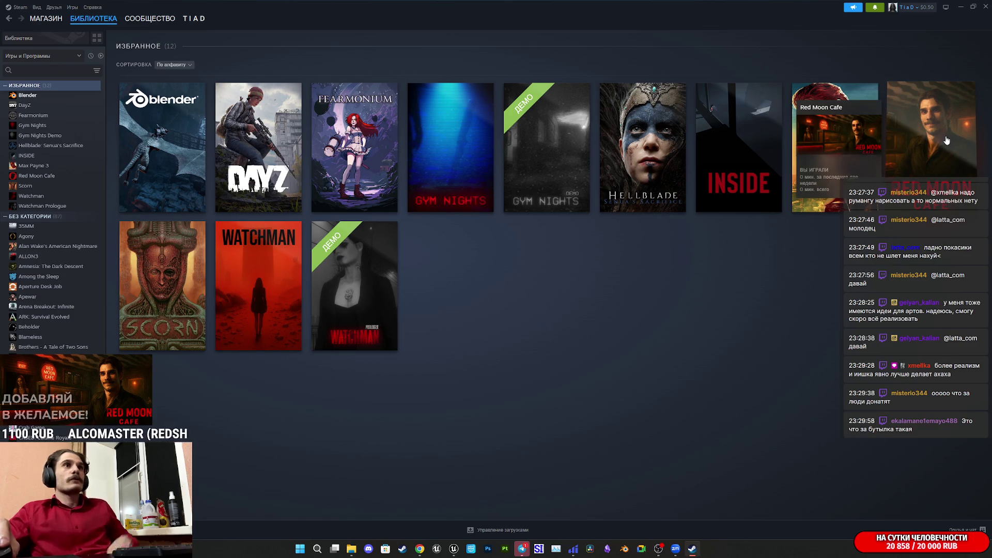
click(891, 165)
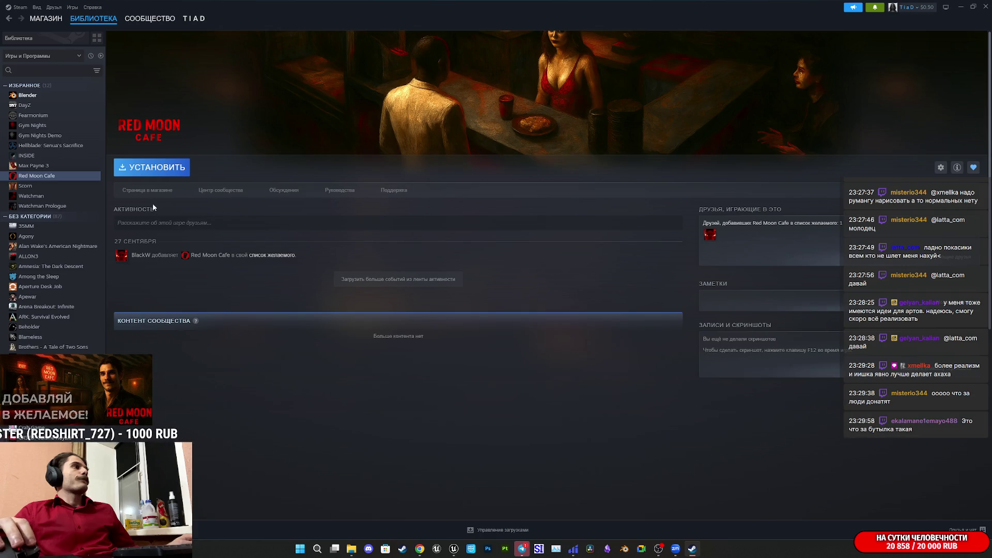
click(955, 168)
mouse_move(124, 240)
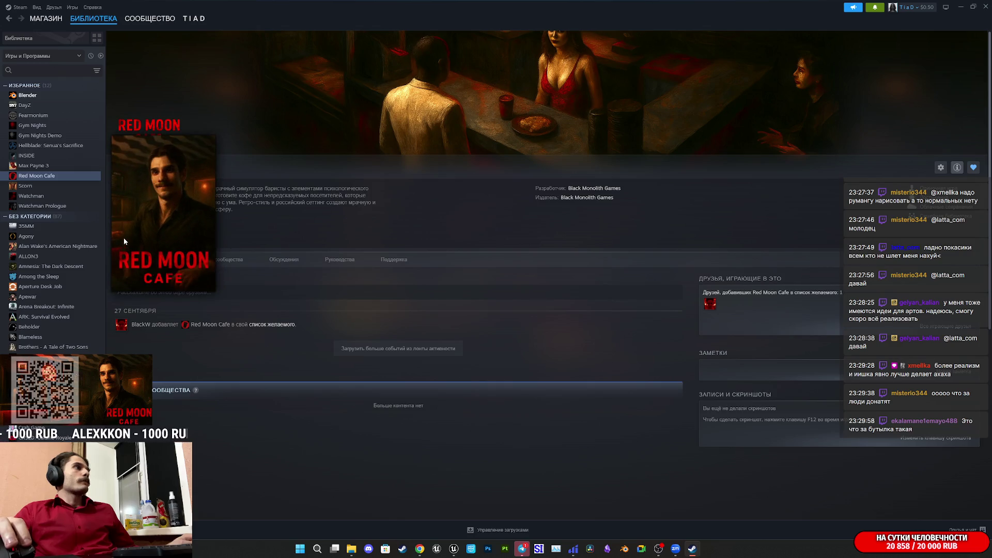
scroll(383, 242, down, 1)
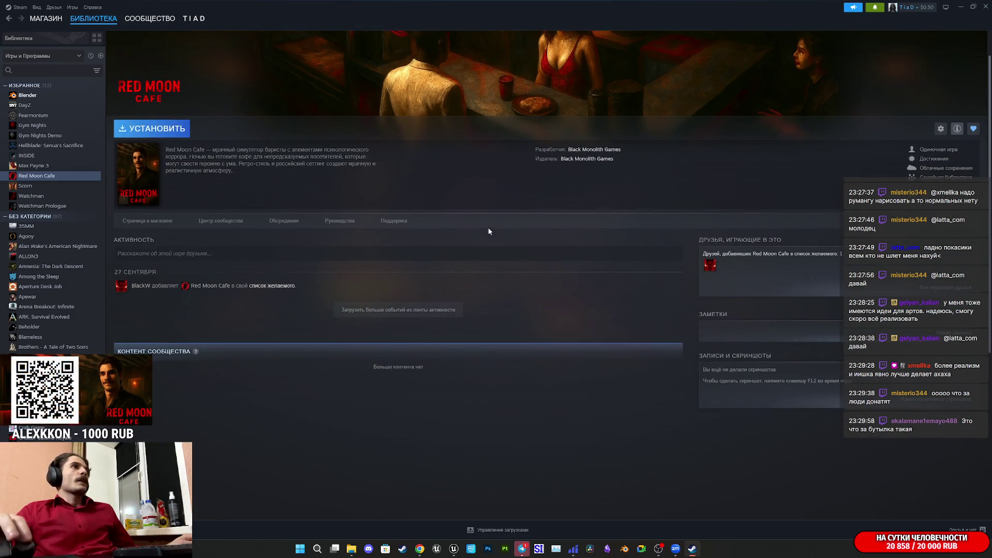
click(984, 4)
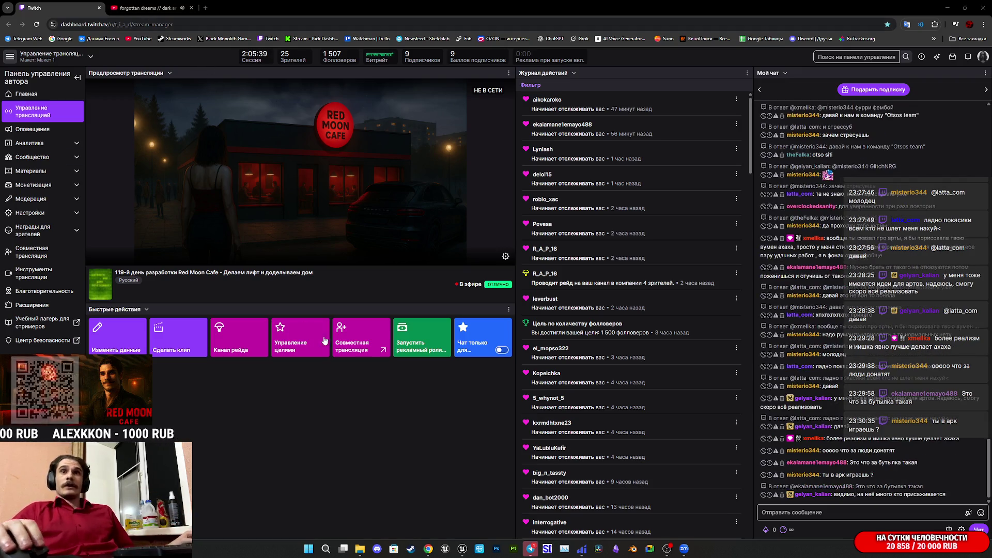
In Unreal, frame the selected building section and fly down to the doorways below the balcony.
click(461, 548)
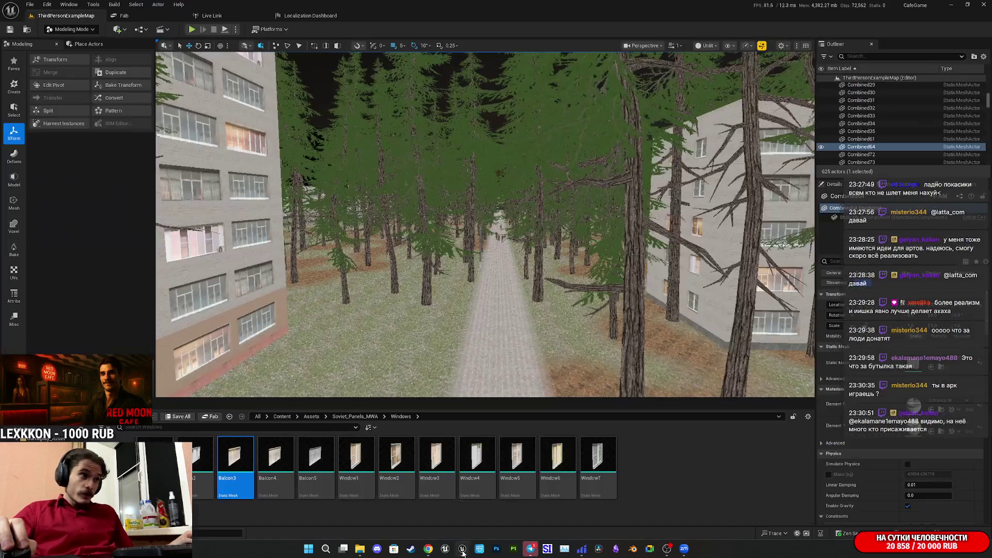
key(f)
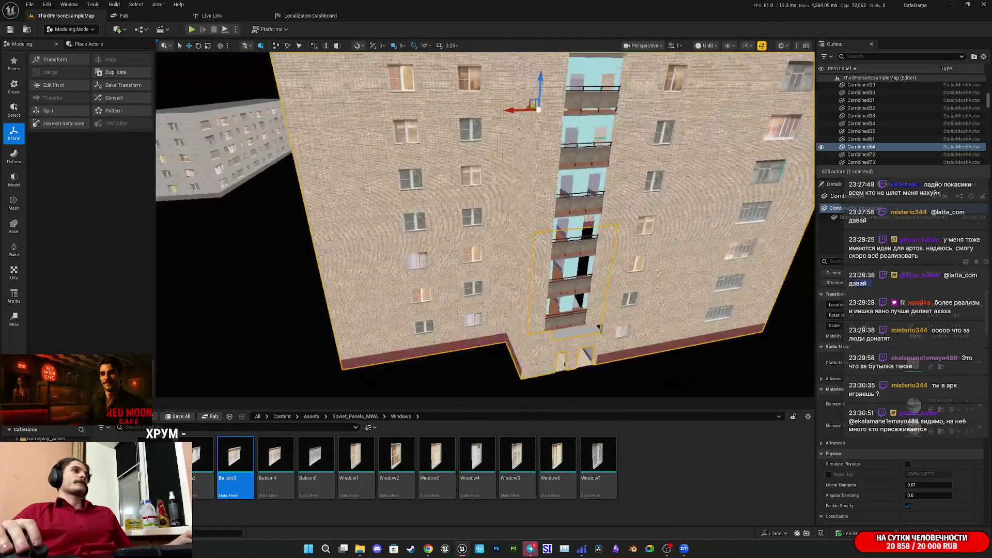
key(d)
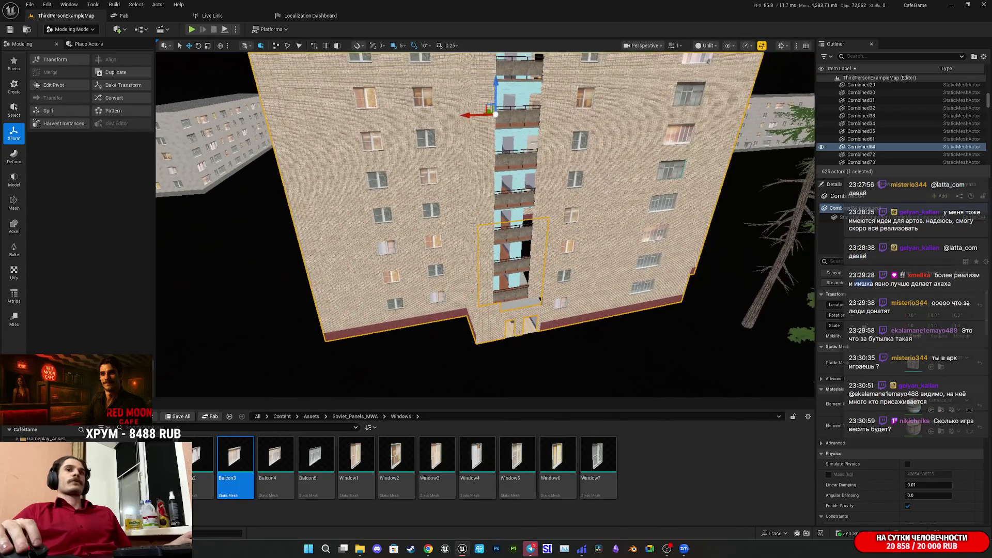
key(w)
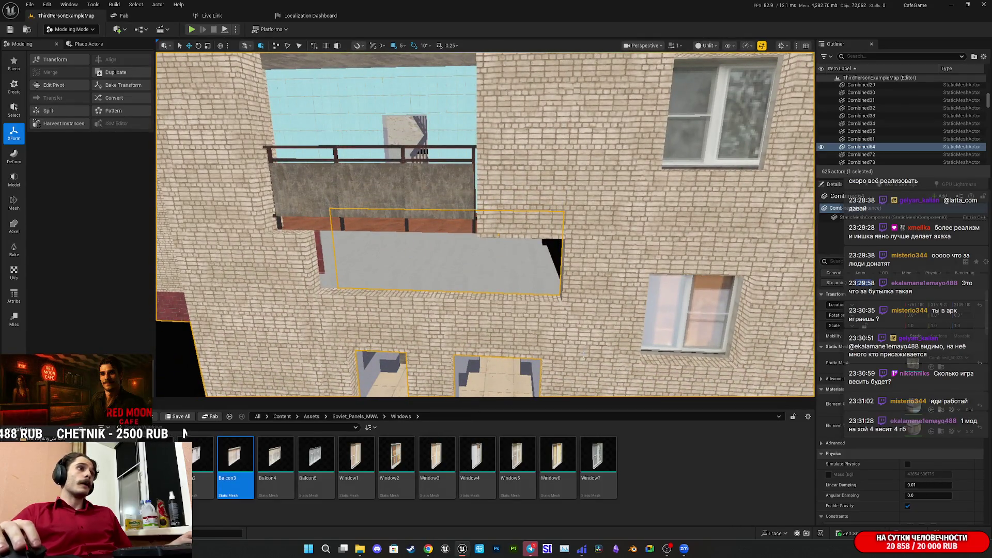
key(q)
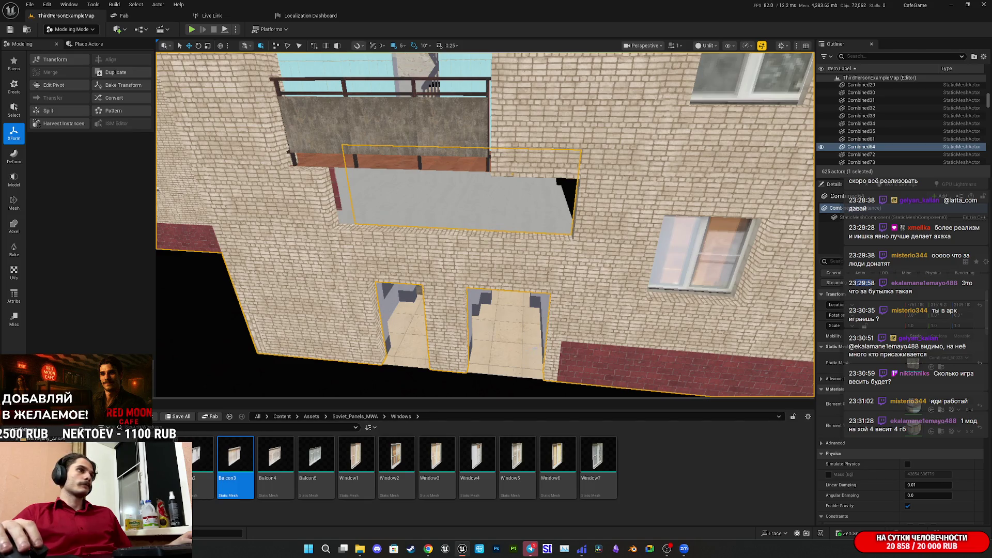
Browse the Entrance_MW meshes and materials in the Content Browser, then return to Twitch.
click(921, 410)
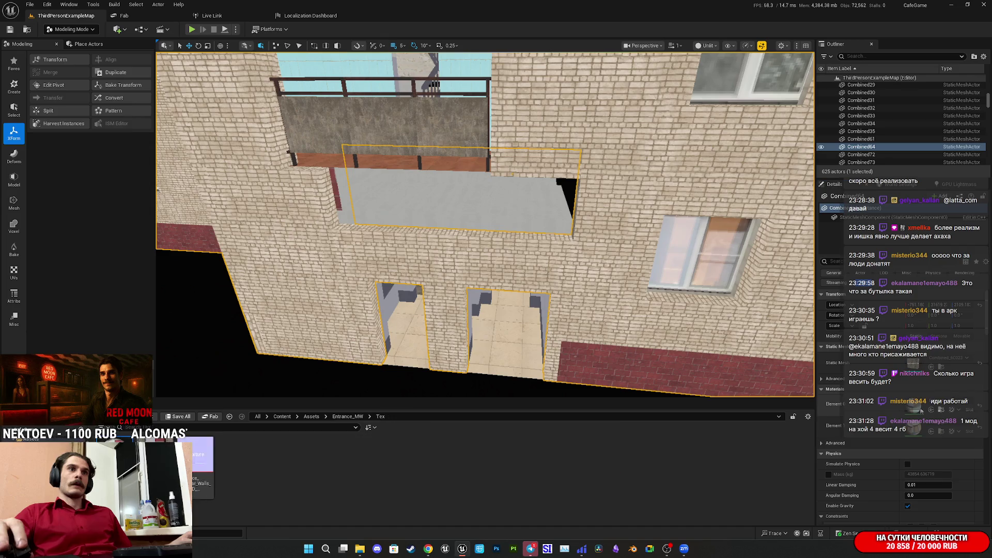
click(347, 416)
scroll(486, 225, up, 3)
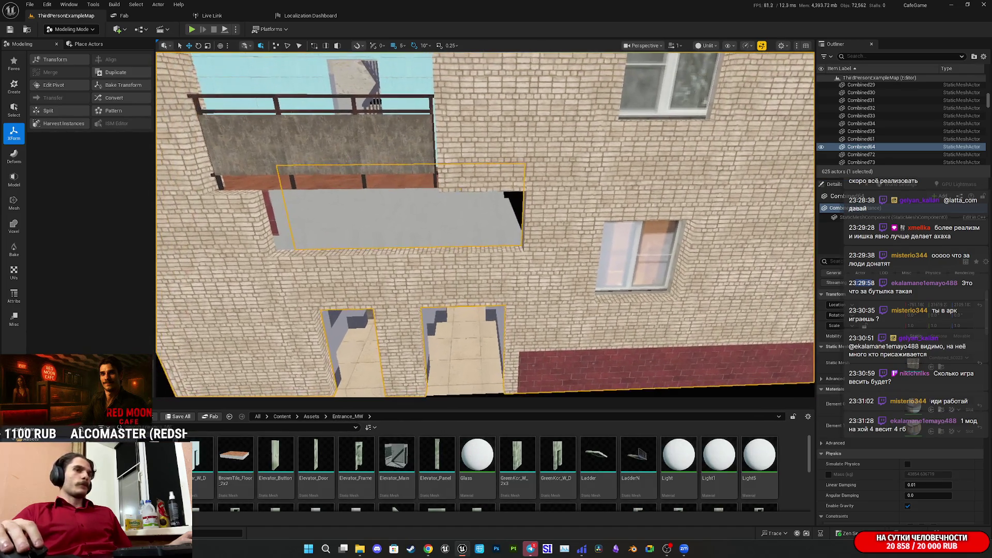
scroll(486, 225, up, 5)
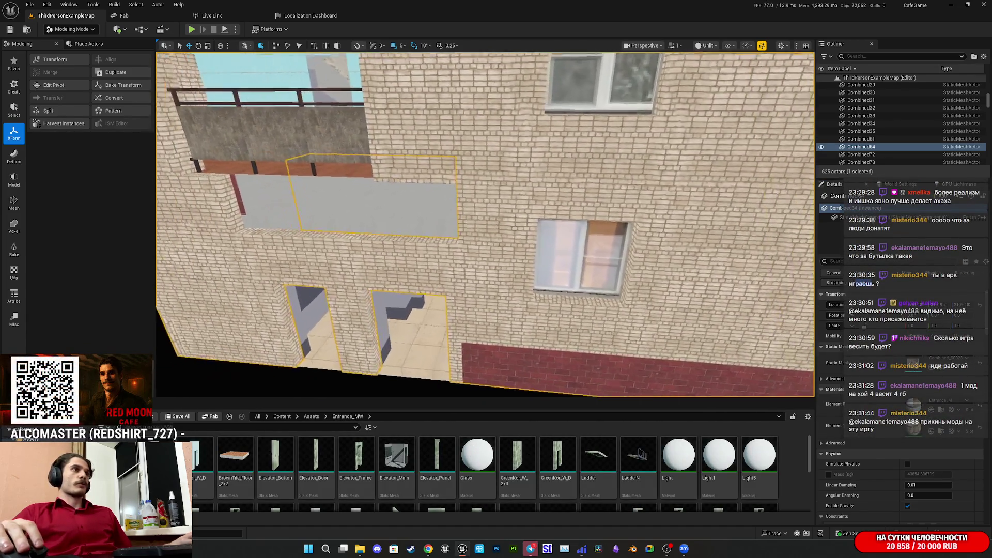
scroll(485, 225, up, 2)
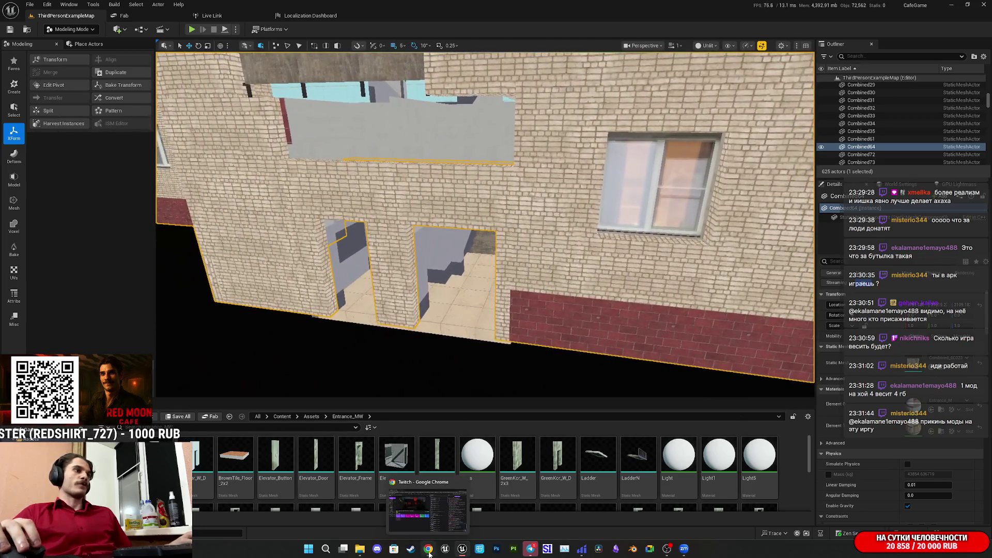
click(429, 550)
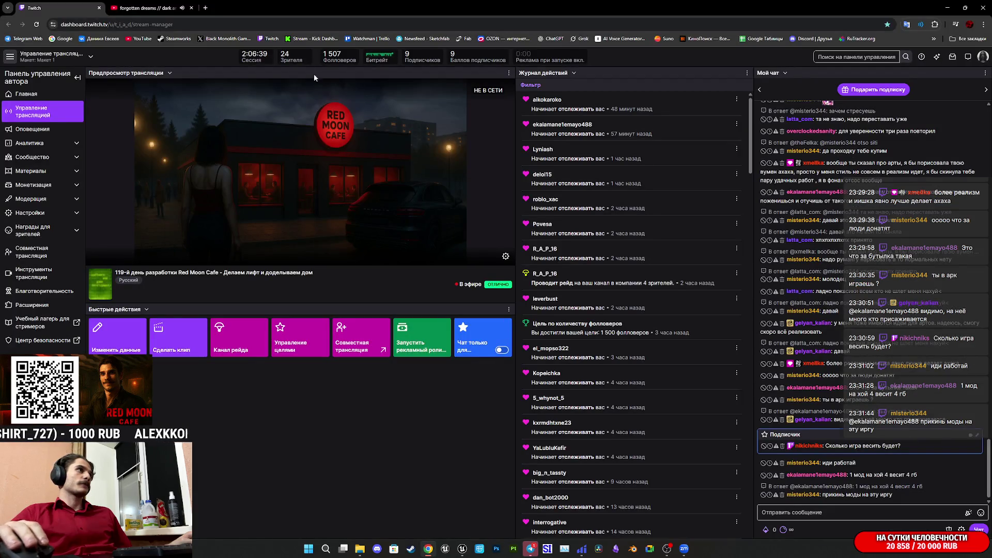
Search 'домост' in a new tab and open the Voronezh building's Google Maps result.
click(206, 8)
text(до)
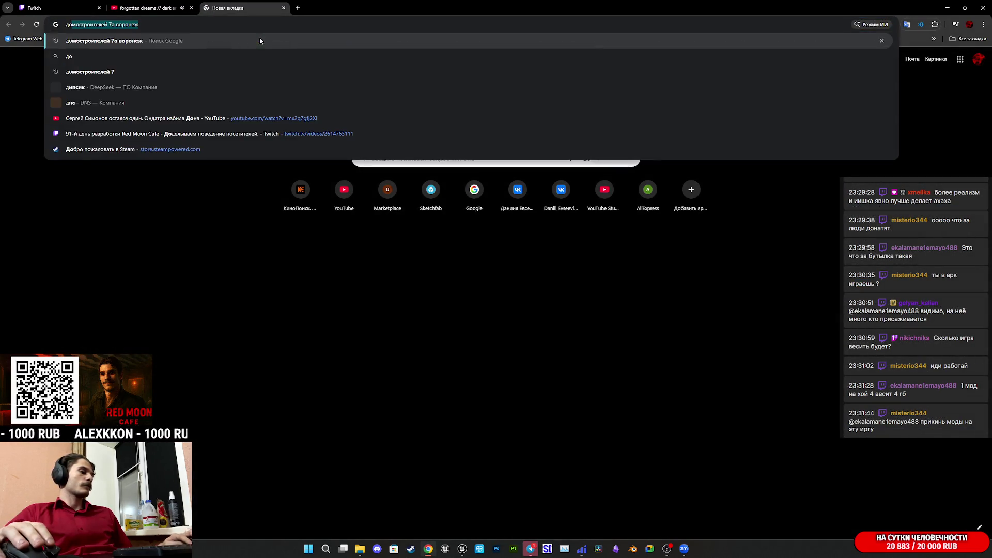
text(мостр)
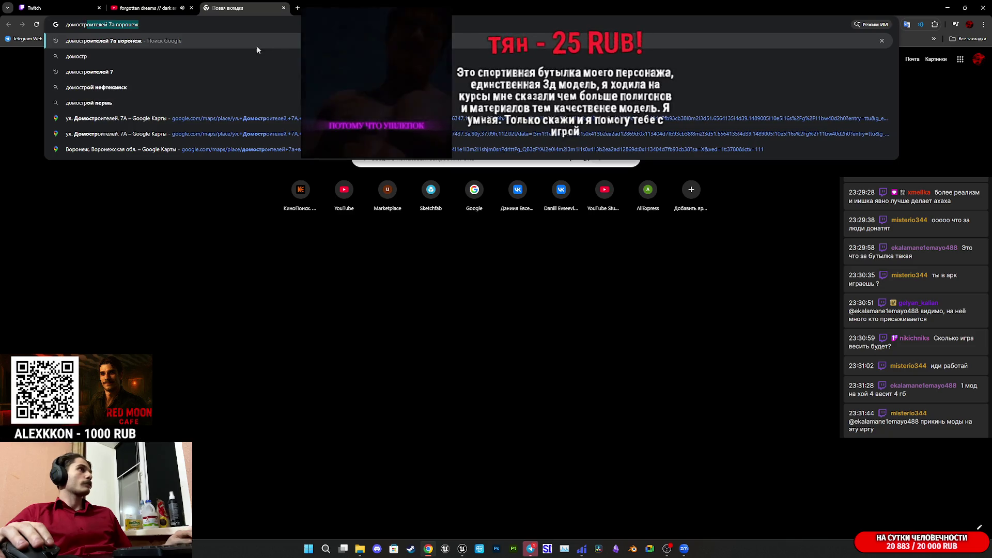
key(Return)
click(251, 180)
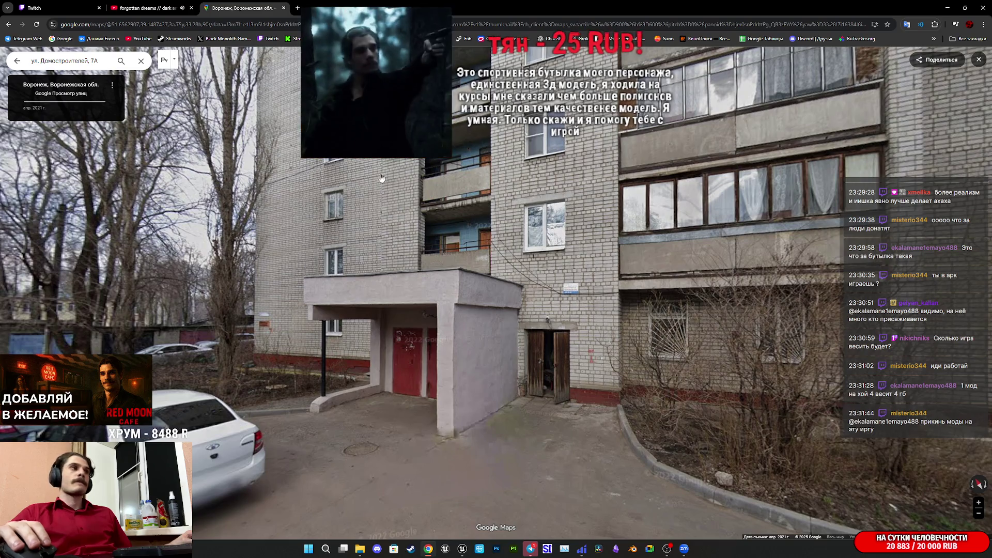
Zoom Street View in on the entrance canopy and the porch's red doors.
click(439, 352)
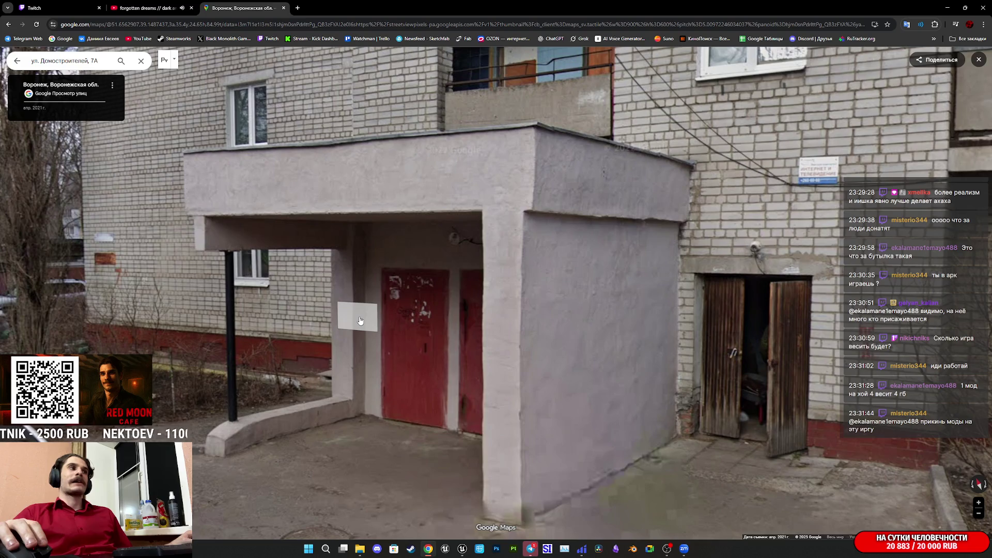
click(439, 372)
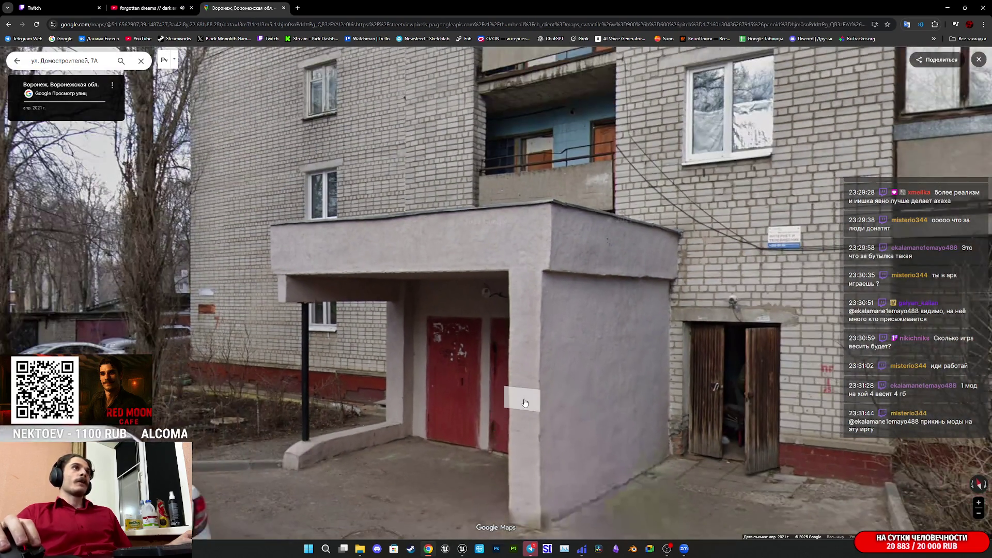
click(524, 403)
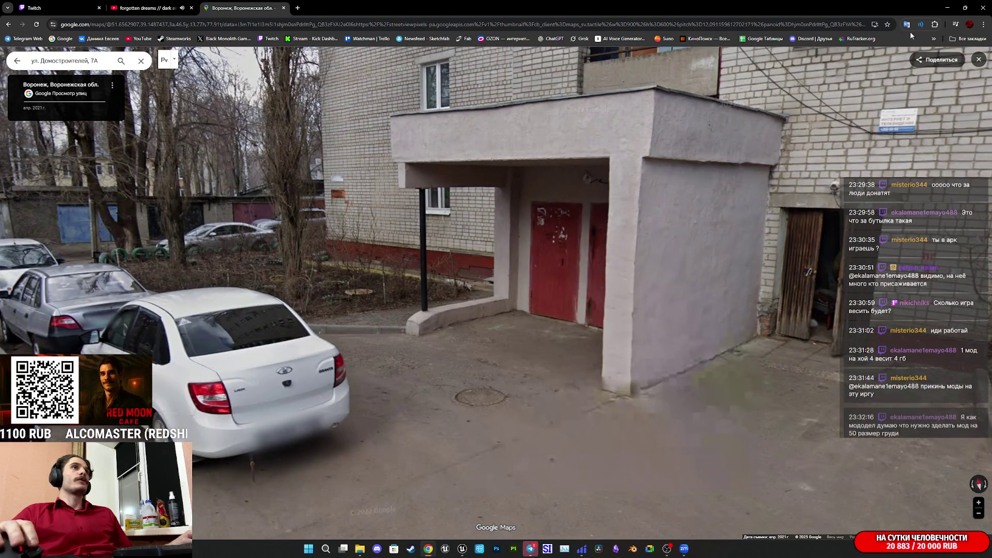
Briefly open and close DonationAlerts from bookmarks, then step to the panorama nearer the entrance.
click(932, 39)
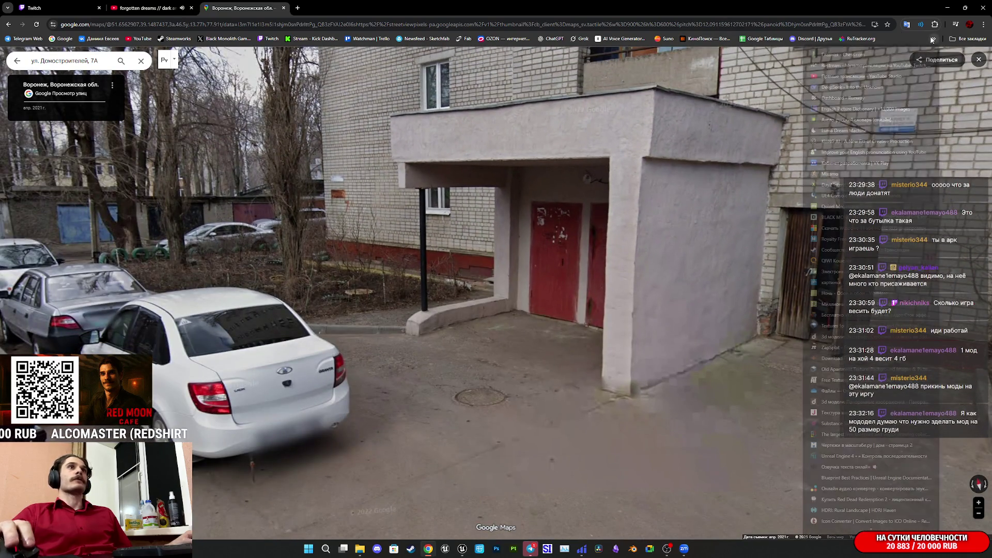
mouse_move(966, 39)
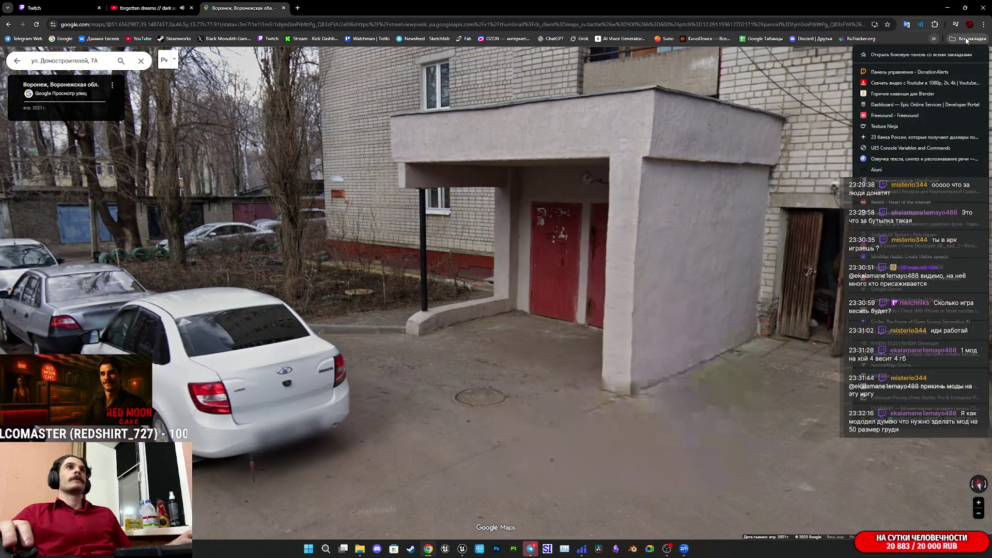
middle_click(898, 72)
middle_click(357, 5)
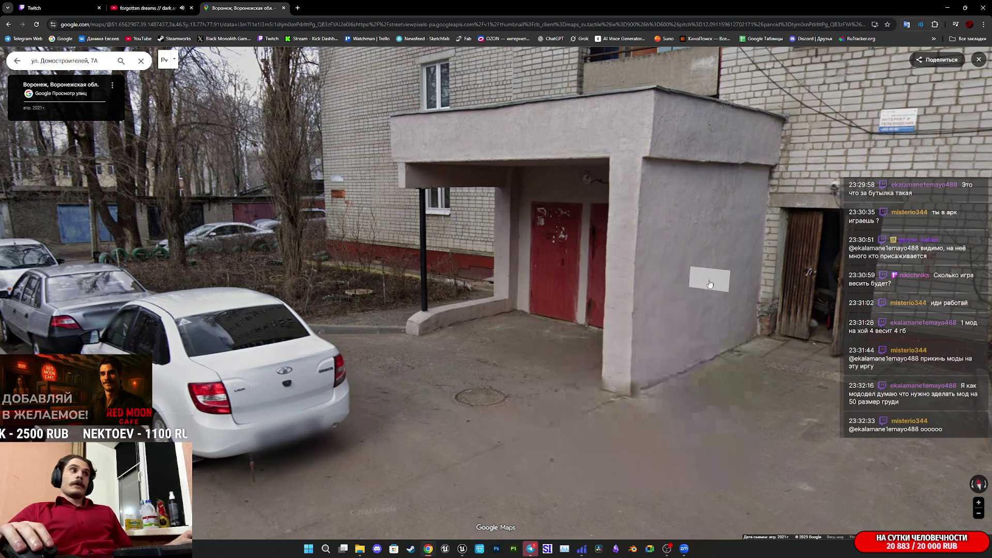
click(708, 279)
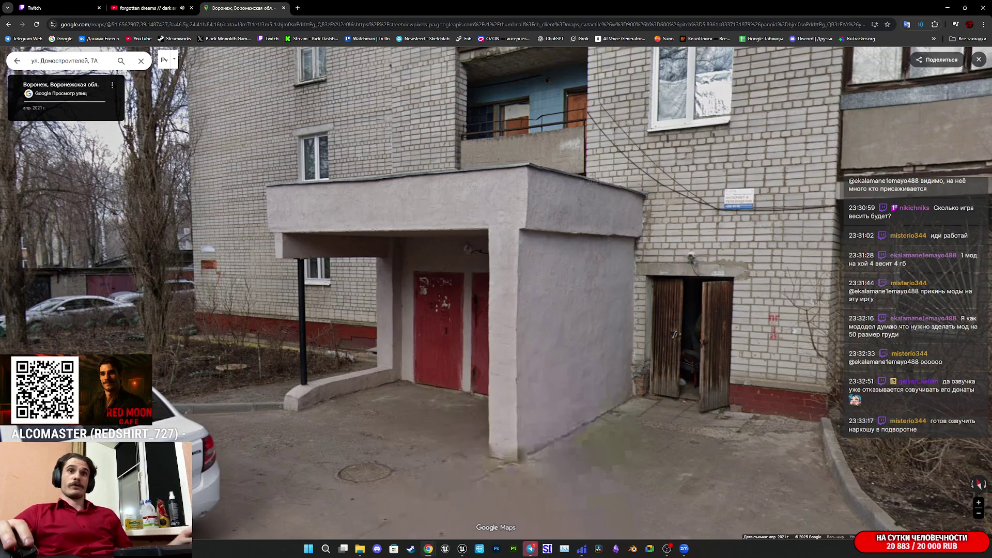
Return to the CafeGame level and fly along the brick facade, up to the balconies and into a room.
mouse_move(463, 549)
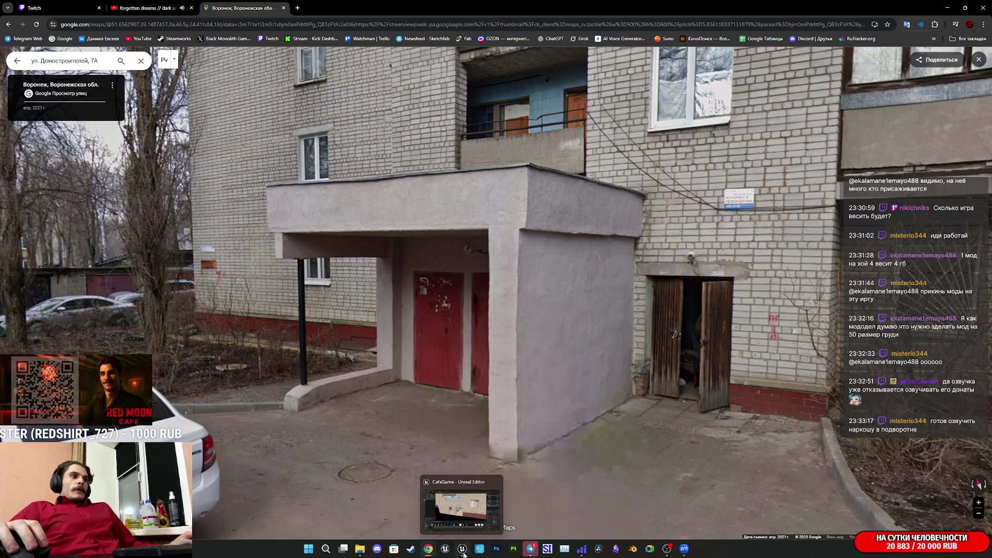
click(463, 549)
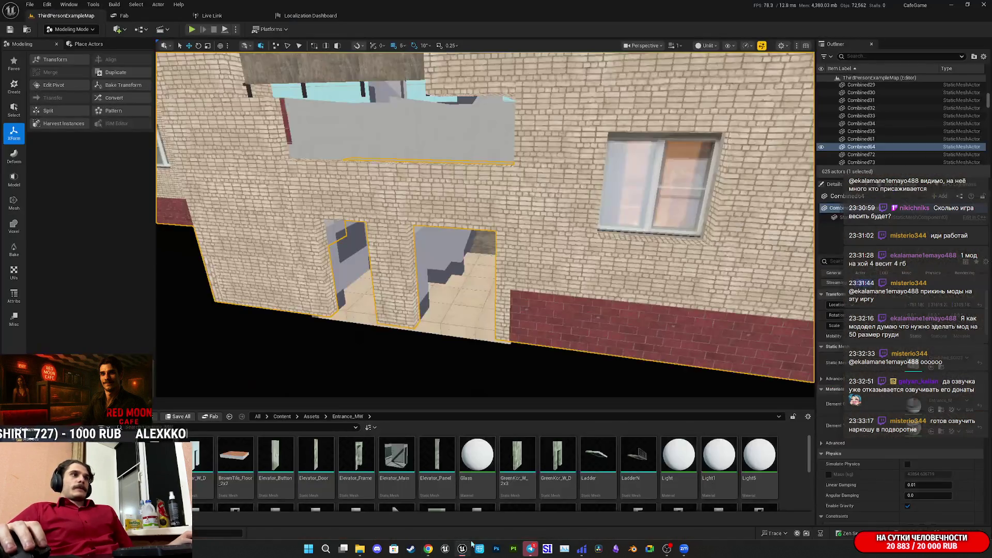
key(d)
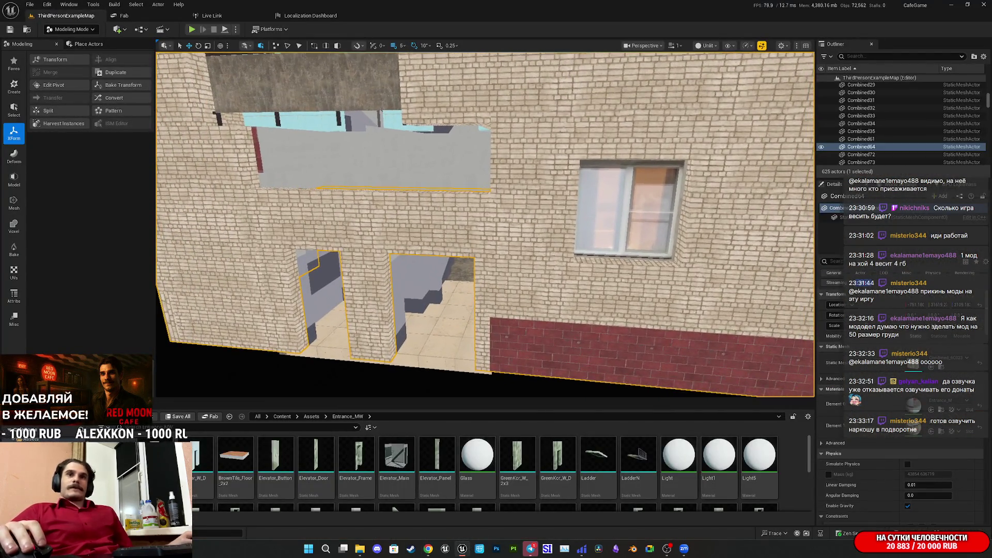
key(a)
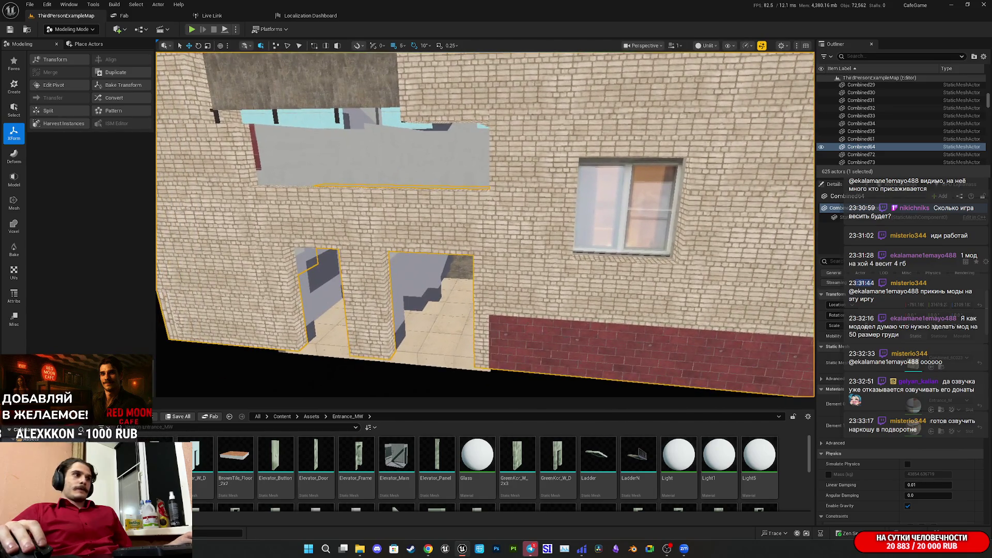
key(e)
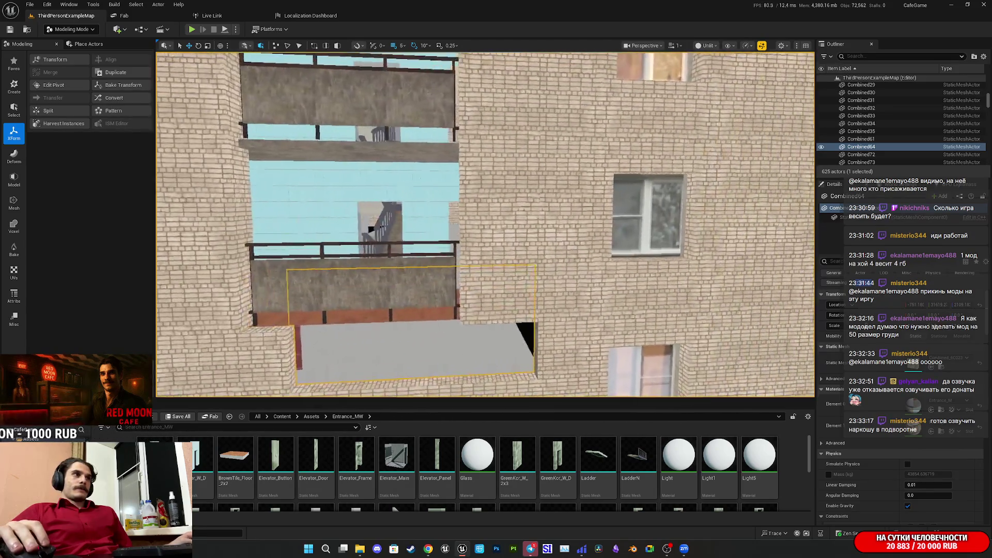
key(w)
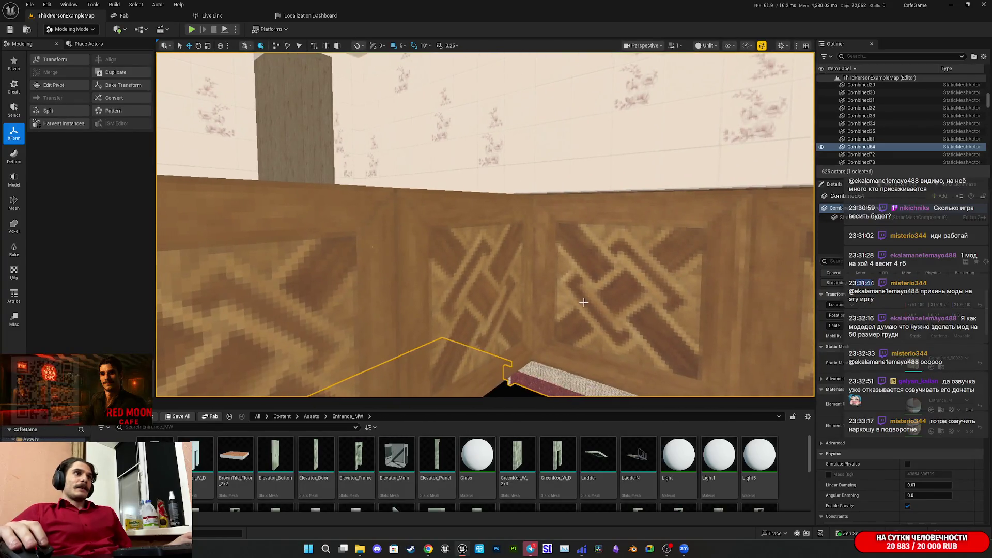
Select the KitchenR wall panel and place an Outside_WW_2x3 brick wall into the level.
click(582, 294)
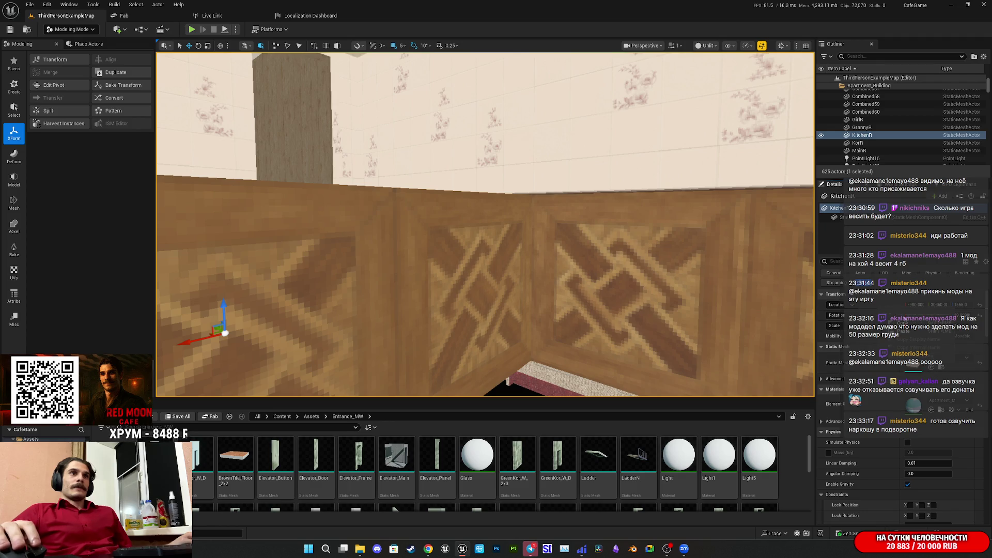
scroll(419, 478, down, 3)
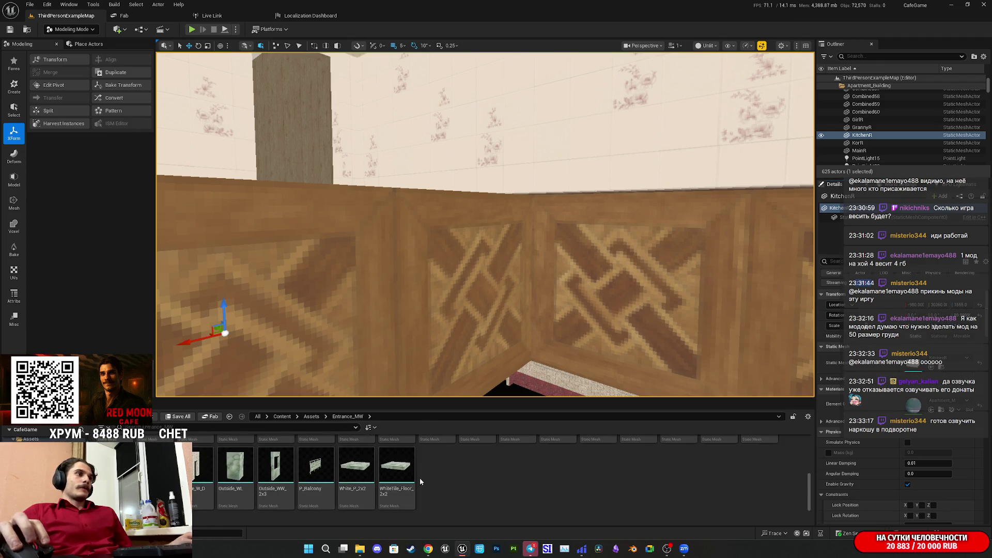
mouse_move(276, 468)
mouse_down()
mouse_move(381, 287)
mouse_move(403, 295)
mouse_up()
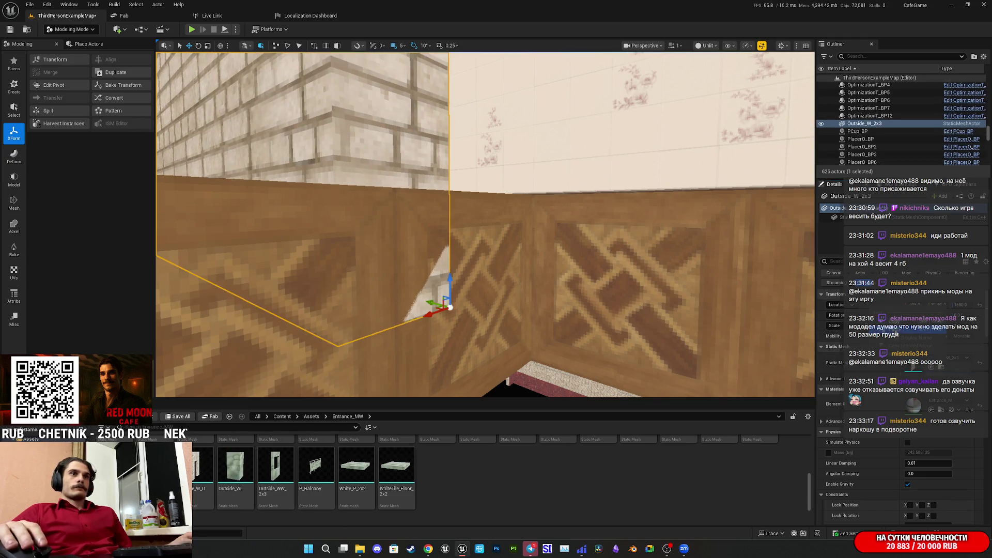
Frame the new brick wall and slide it left along the facade beside the entrance.
key(f)
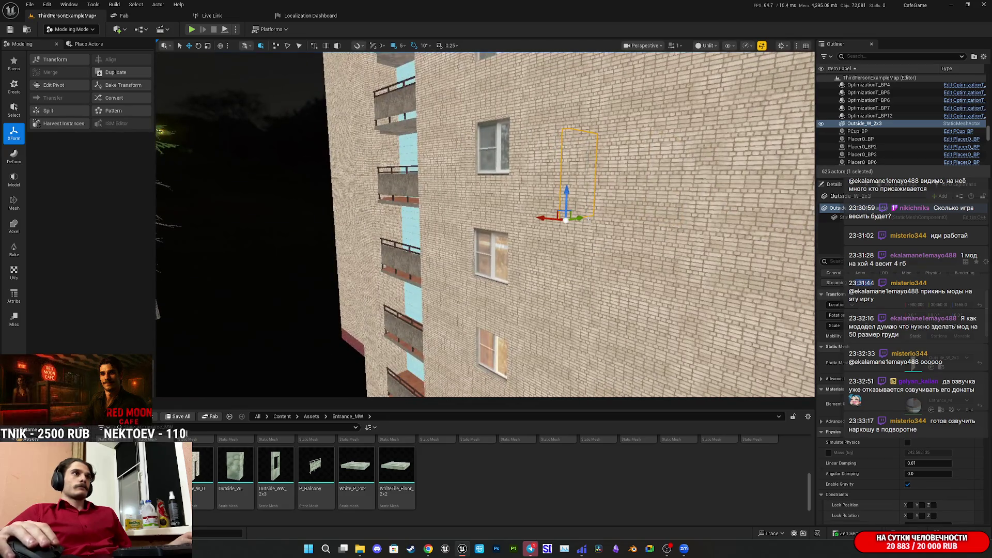
drag(518, 240, 439, 240)
mouse_move(517, 206)
mouse_down()
mouse_move(519, 183)
mouse_move(554, 213)
mouse_move(667, 255)
mouse_move(593, 302)
mouse_up()
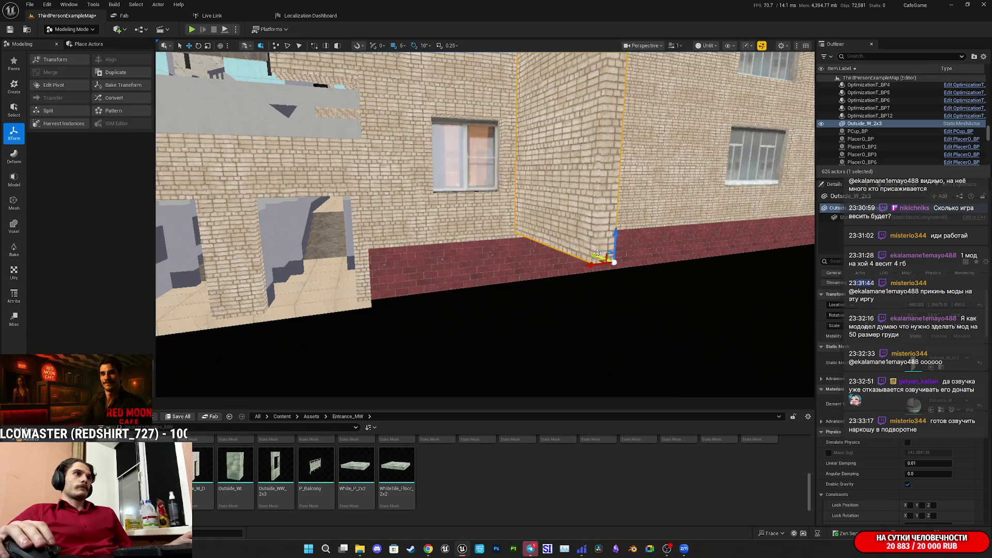
mouse_move(544, 235)
mouse_down()
mouse_move(525, 228)
mouse_move(581, 332)
mouse_move(558, 287)
mouse_up()
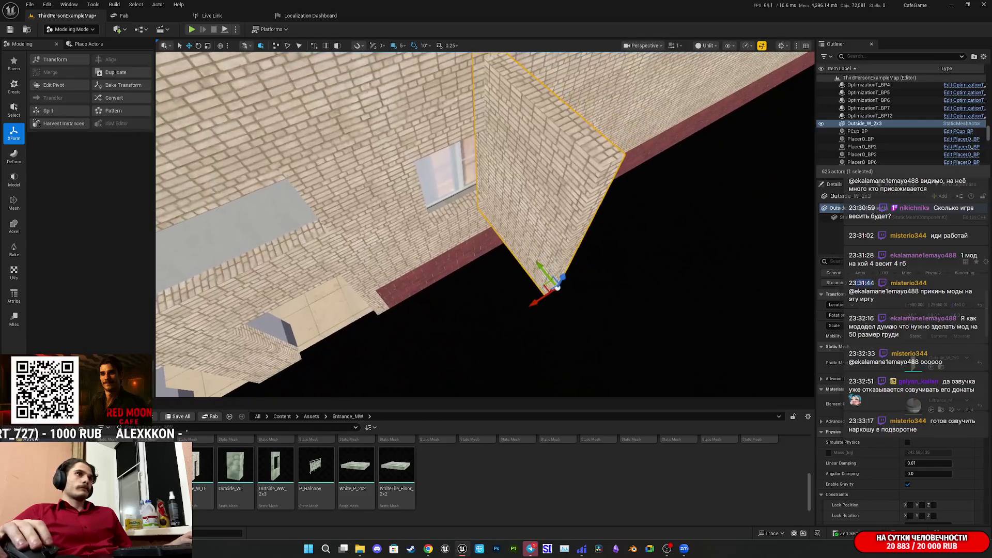
mouse_move(503, 313)
mouse_down()
mouse_move(505, 342)
mouse_move(556, 300)
mouse_up()
mouse_move(646, 279)
mouse_down()
mouse_move(631, 315)
mouse_move(421, 344)
mouse_move(643, 337)
mouse_up()
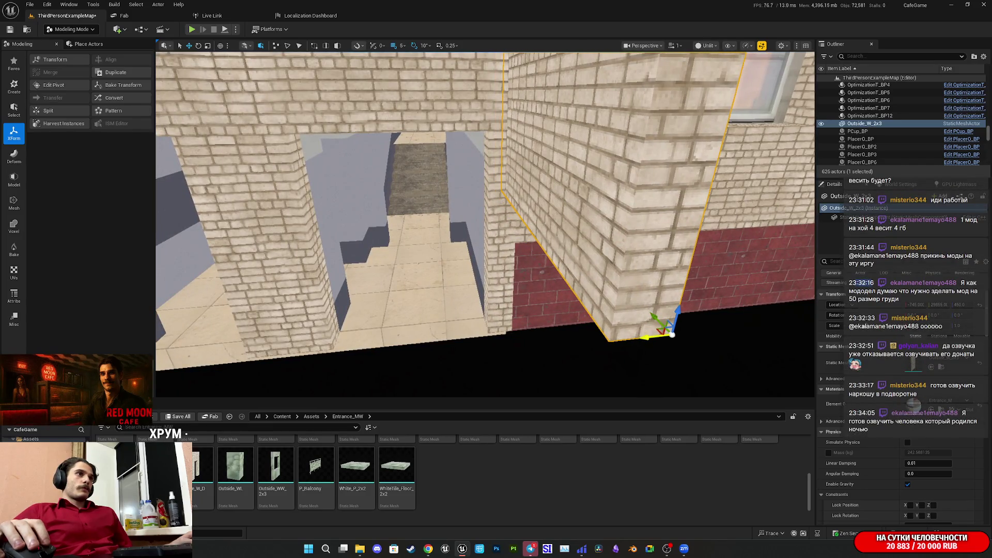
Lower the wall to rest on the ground and duplicate it sideways alongside.
mouse_move(679, 306)
mouse_down()
mouse_move(680, 359)
mouse_move(465, 351)
mouse_up()
drag(733, 321, 736, 386)
mouse_move(671, 261)
mouse_down()
mouse_move(635, 261)
mouse_move(671, 261)
mouse_up()
mouse_move(619, 240)
mouse_down()
mouse_move(615, 320)
mouse_move(602, 357)
mouse_move(585, 363)
mouse_move(574, 357)
mouse_move(573, 331)
mouse_move(599, 315)
mouse_move(714, 170)
mouse_move(667, 202)
mouse_move(620, 258)
mouse_move(549, 281)
mouse_move(550, 261)
mouse_move(558, 270)
mouse_move(641, 258)
mouse_move(607, 259)
mouse_up()
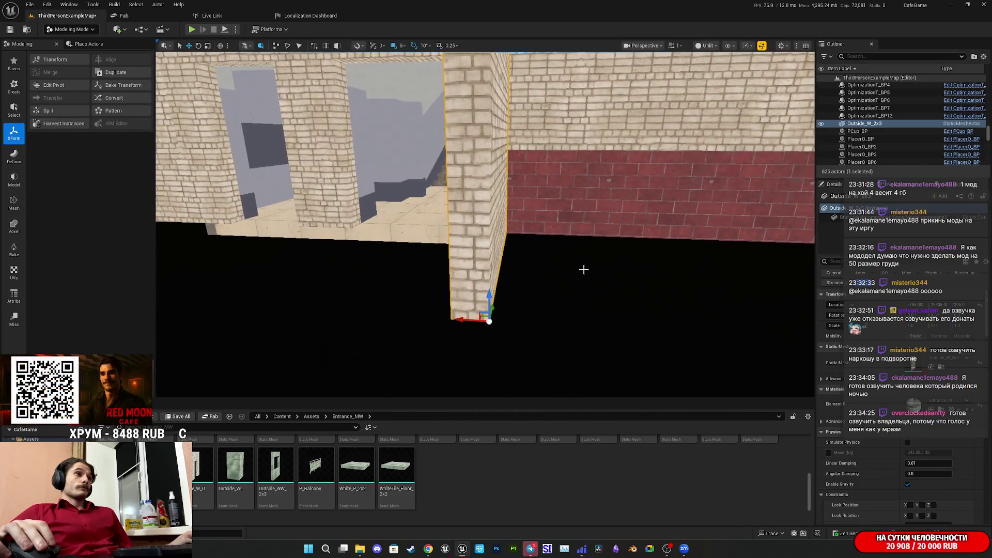
mouse_move(459, 318)
mouse_down()
mouse_move(505, 321)
mouse_move(504, 370)
mouse_move(495, 366)
mouse_up()
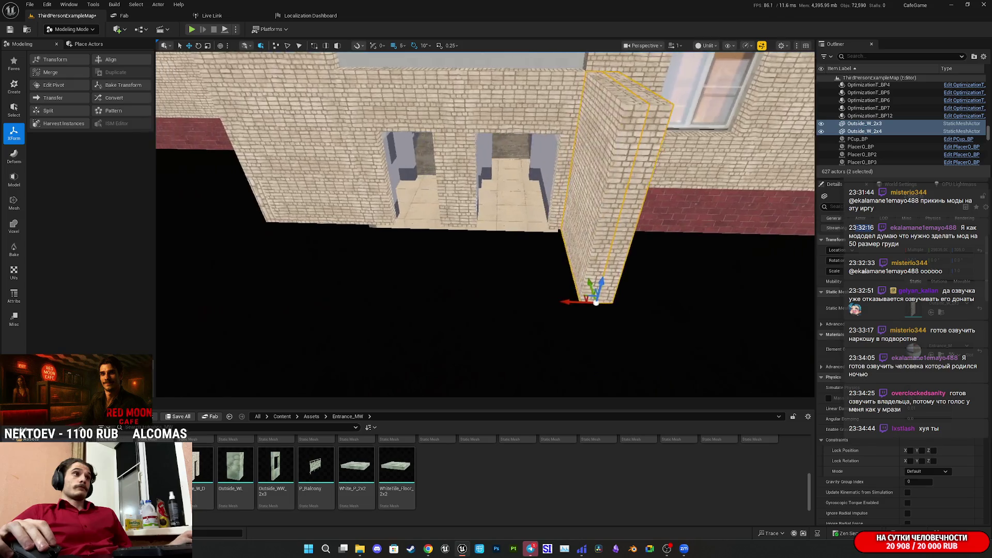
alt+drag(571, 301, 570, 301)
Orbit around the copied brick wall pillar to inspect the doorway openings.
mouse_move(322, 300)
mouse_down()
mouse_move(305, 258)
mouse_move(325, 300)
mouse_up()
drag(487, 279, 487, 292)
drag(531, 351, 501, 356)
mouse_move(486, 222)
mouse_down()
mouse_move(532, 231)
mouse_move(532, 206)
mouse_up()
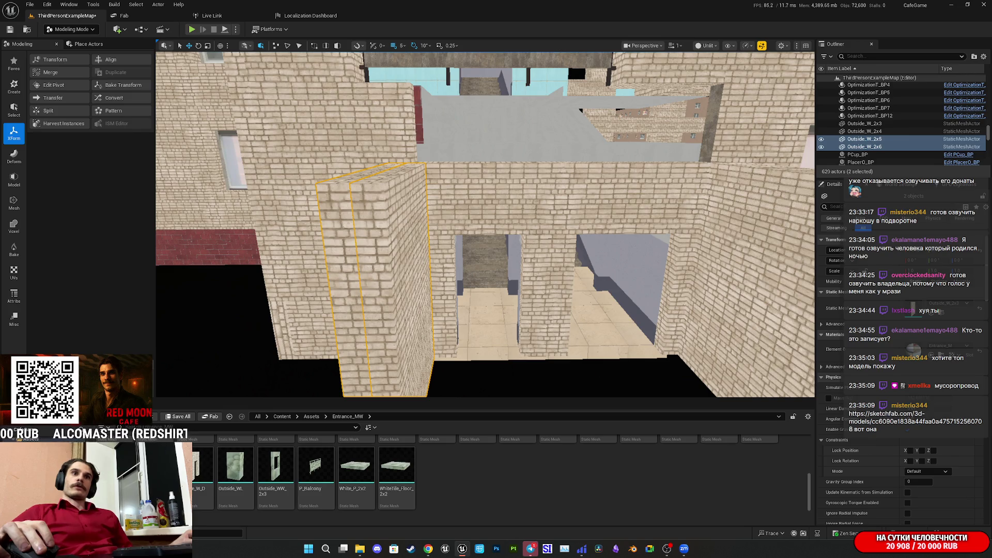
drag(575, 57, 573, 60)
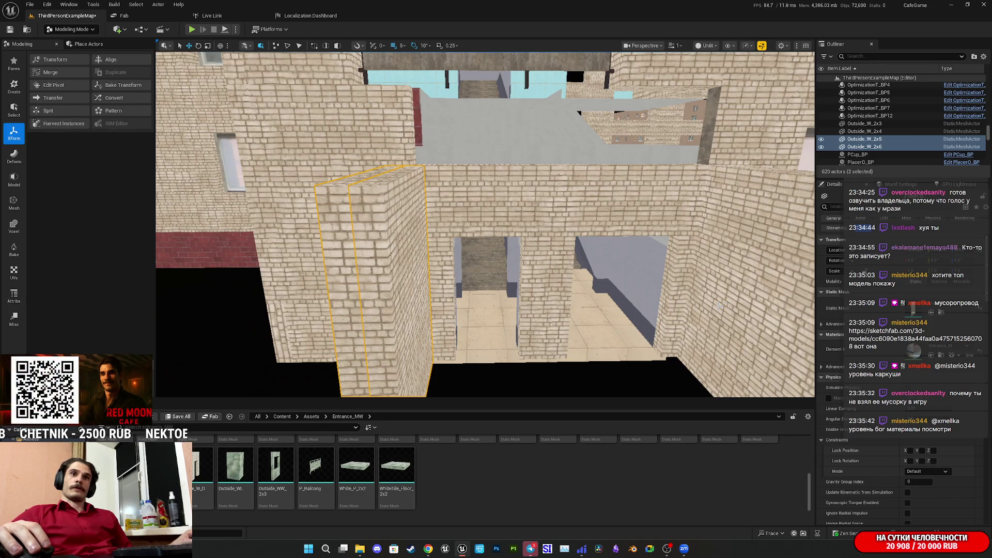
mouse_move(573, 60)
mouse_down()
mouse_move(537, 70)
mouse_move(503, 126)
mouse_up()
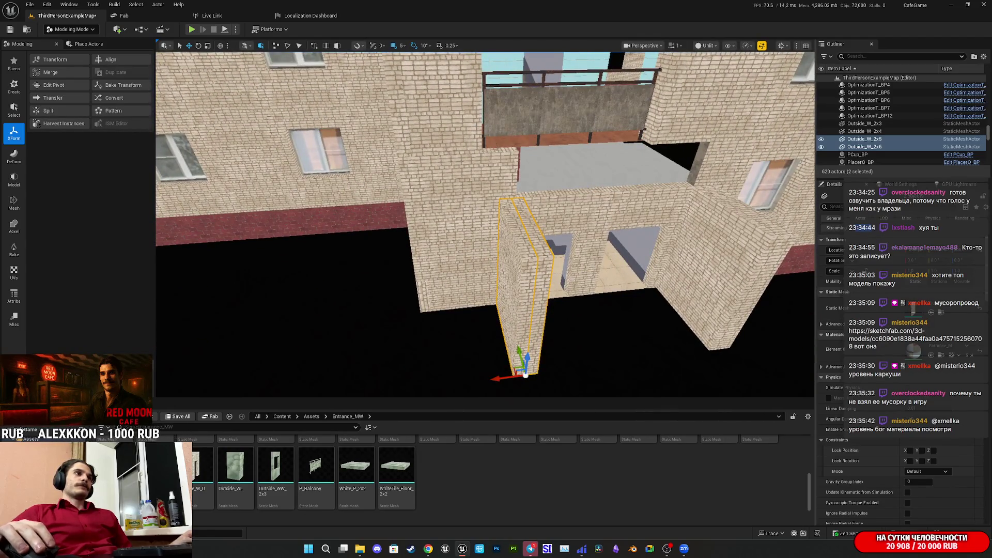
Copy a wall piece above the entrance and place a White_P_2x2 slab in the level.
click(525, 374)
mouse_move(525, 374)
mouse_down()
mouse_move(545, 239)
mouse_move(552, 257)
mouse_move(539, 243)
mouse_up()
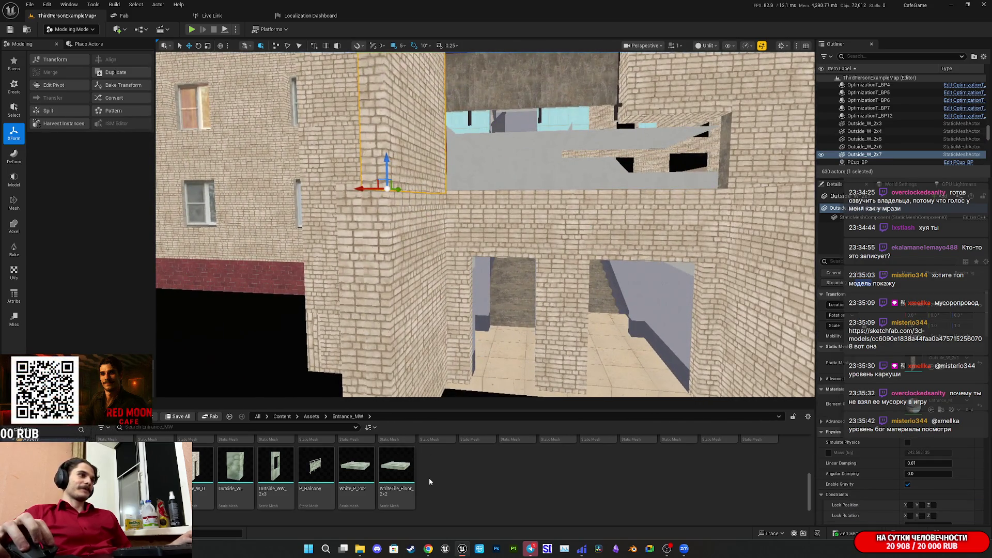
drag(355, 467, 818, 379)
key(f)
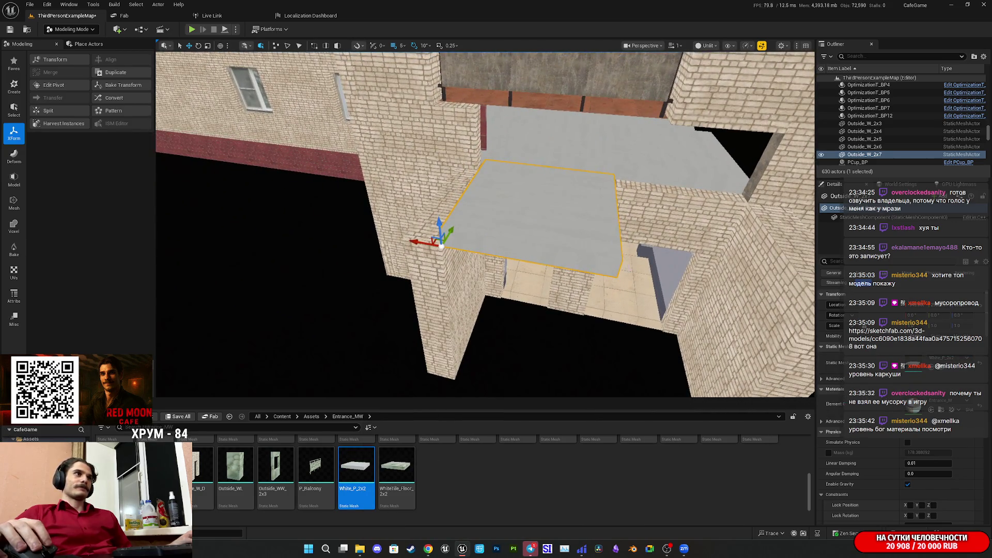
Swap the slab's mesh to the white tiled floor, then to Old_P_2x2 concrete.
mouse_move(404, 463)
mouse_down()
mouse_move(465, 462)
mouse_move(914, 385)
mouse_move(910, 362)
mouse_up()
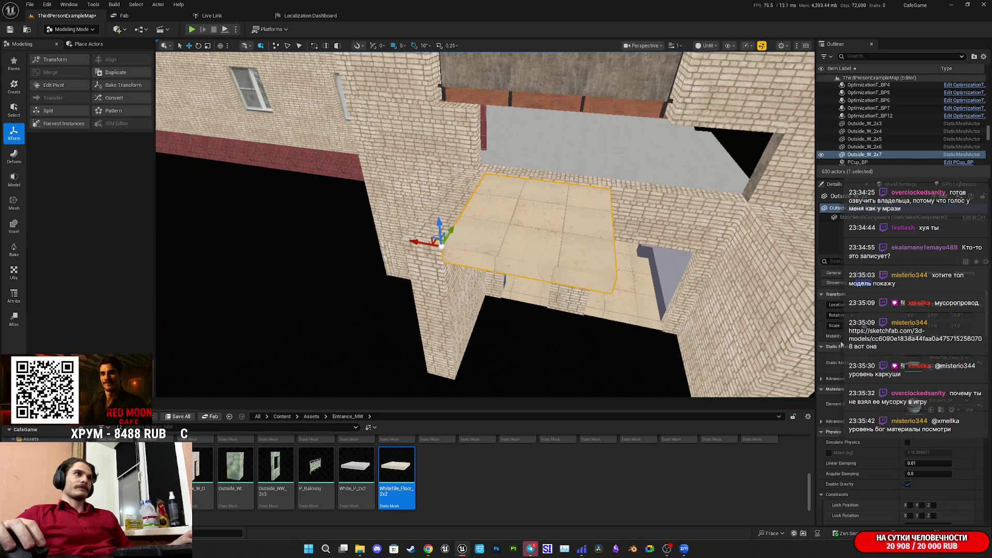
scroll(522, 459, up, 5)
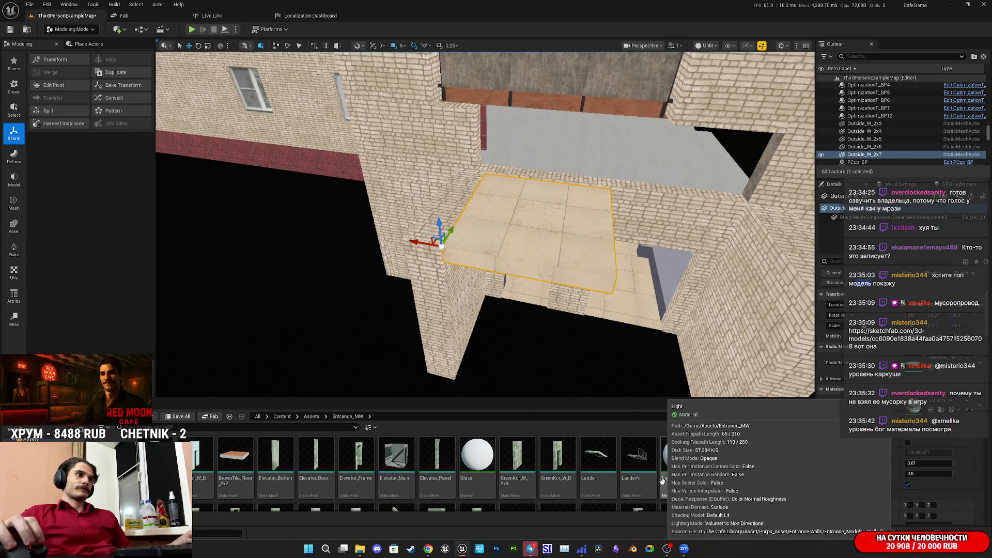
scroll(586, 463, down, 3)
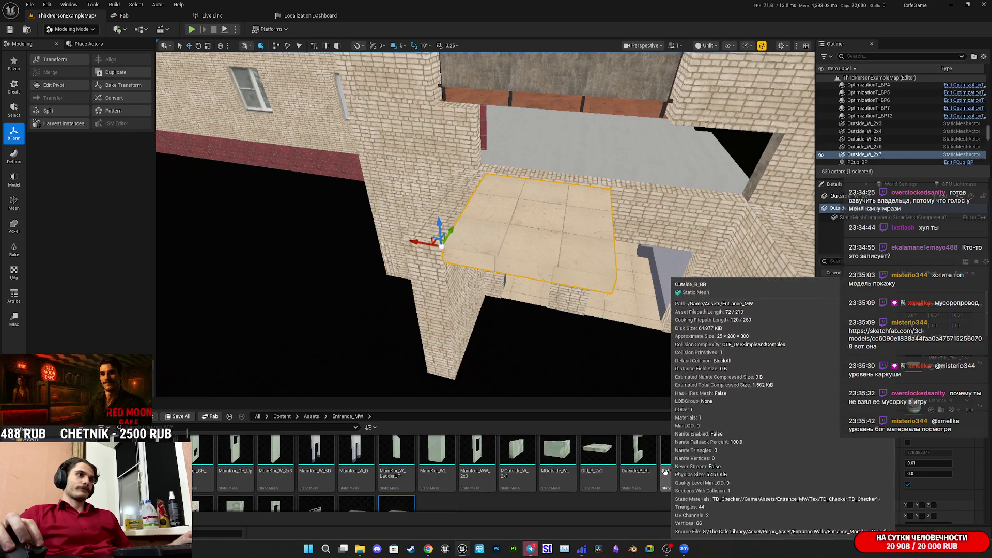
click(927, 376)
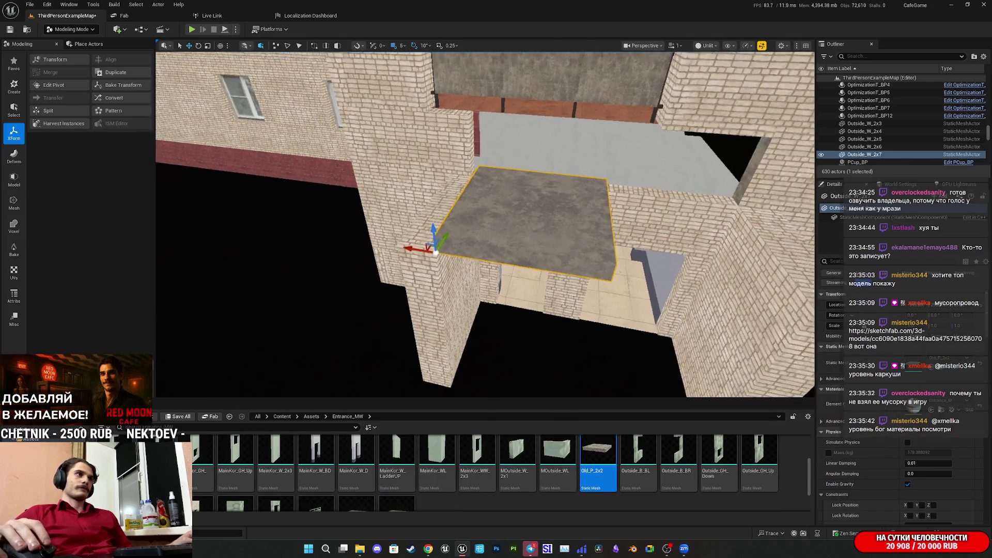
Move the slab left over the entrance, raise it, and shift both slabs right together.
drag(463, 299, 414, 309)
mouse_move(363, 202)
mouse_down()
mouse_move(363, 185)
mouse_move(334, 301)
mouse_move(425, 305)
mouse_move(419, 316)
mouse_up()
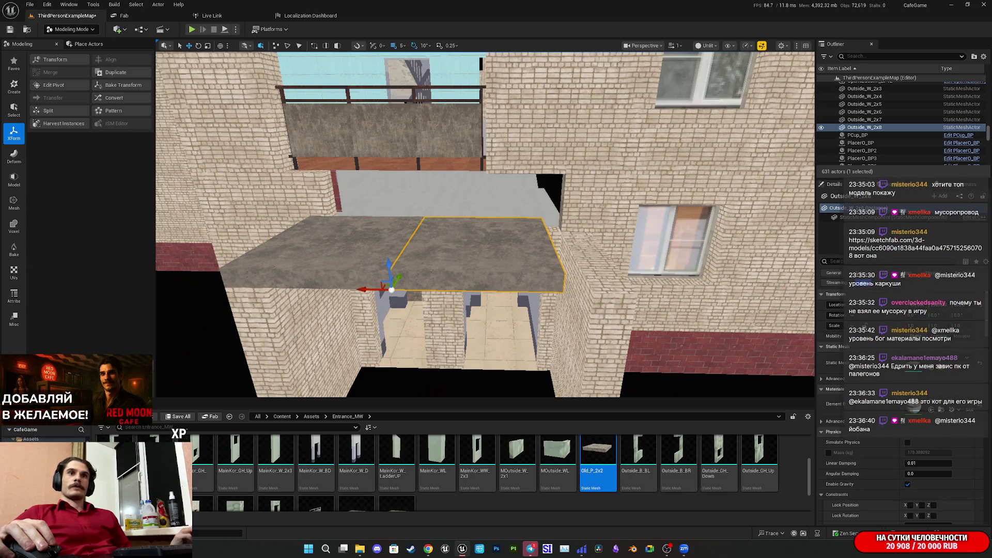
drag(419, 315, 419, 315)
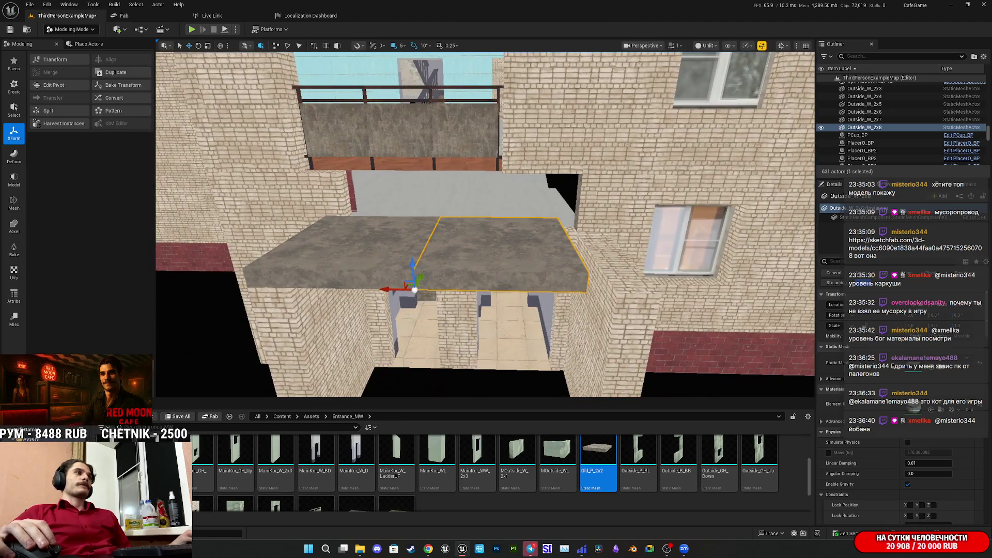
ctrl+click(330, 248)
drag(205, 287, 439, 287)
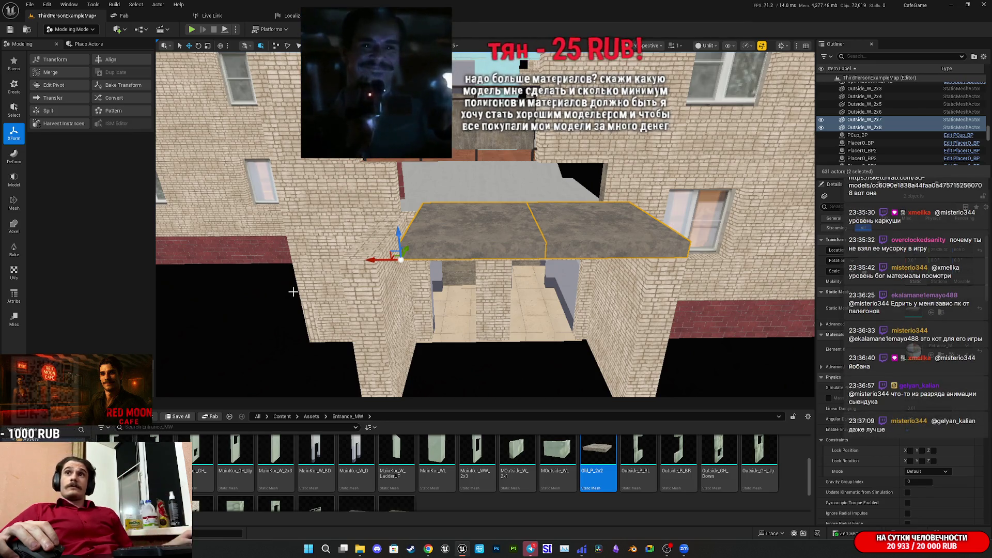
Duplicate slab Outside_W_2x7 sideways and select both overlapping slabs.
click(481, 230)
drag(480, 230, 481, 230)
drag(414, 330, 249, 316)
drag(481, 230, 481, 230)
drag(432, 328, 432, 328)
drag(438, 287, 488, 282)
drag(565, 349, 565, 350)
drag(430, 249, 429, 249)
drag(552, 342, 551, 341)
ctrl+click(508, 241)
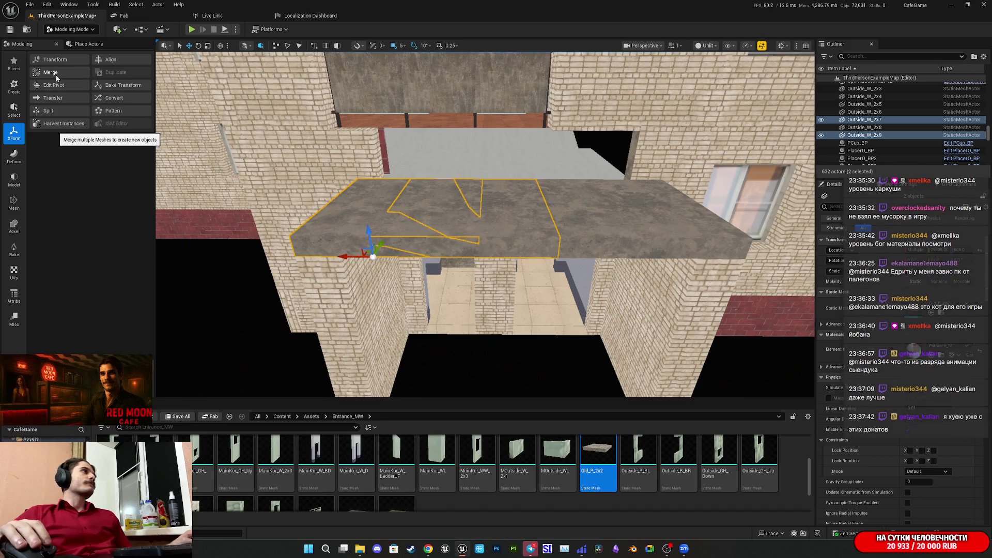
click(16, 208)
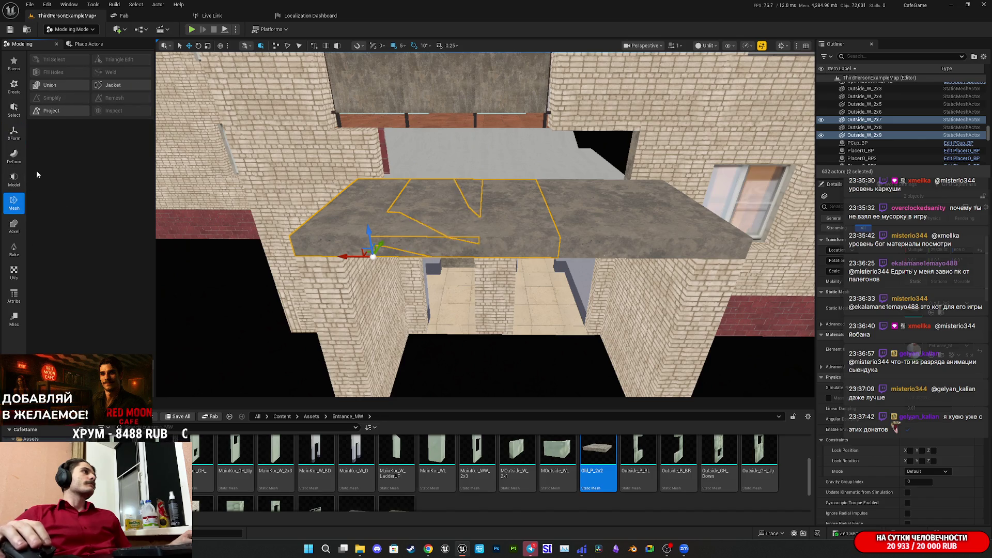
Apply and accept a Difference (A - B) boolean on the two slabs, then select slab Outside_W_2x9.
click(16, 181)
click(61, 75)
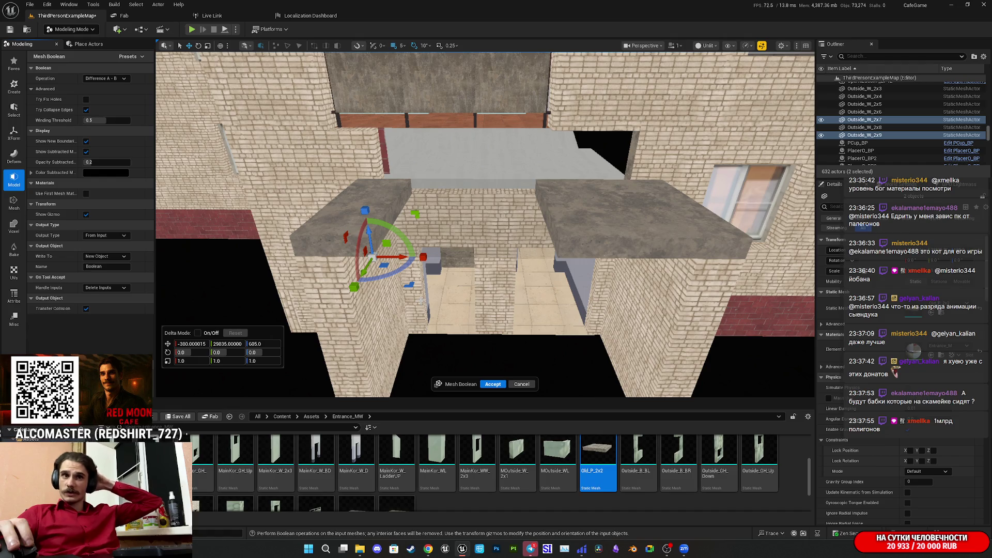
mouse_move(419, 298)
mouse_down()
mouse_move(433, 351)
mouse_move(635, 208)
mouse_up()
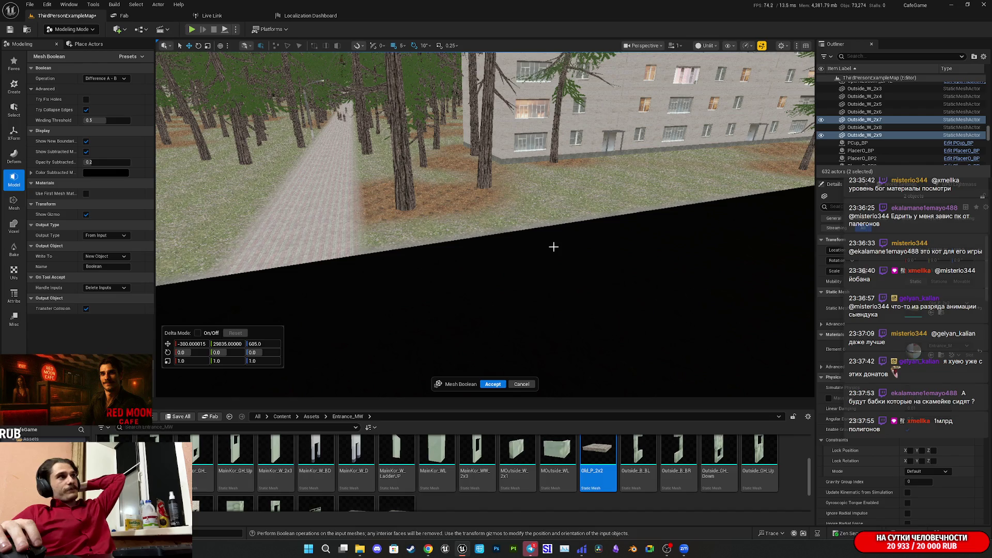
drag(555, 242, 555, 242)
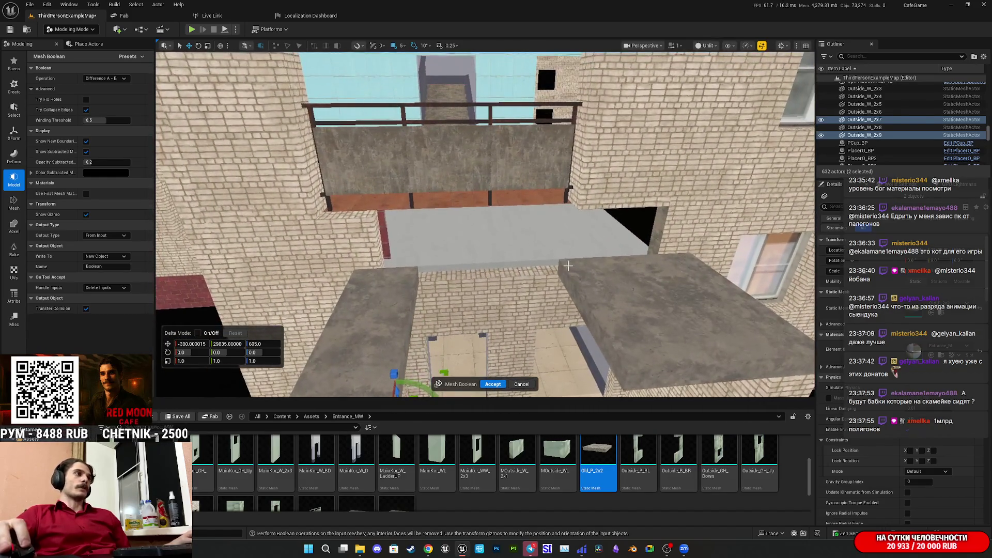
click(493, 384)
drag(601, 316, 400, 331)
click(601, 317)
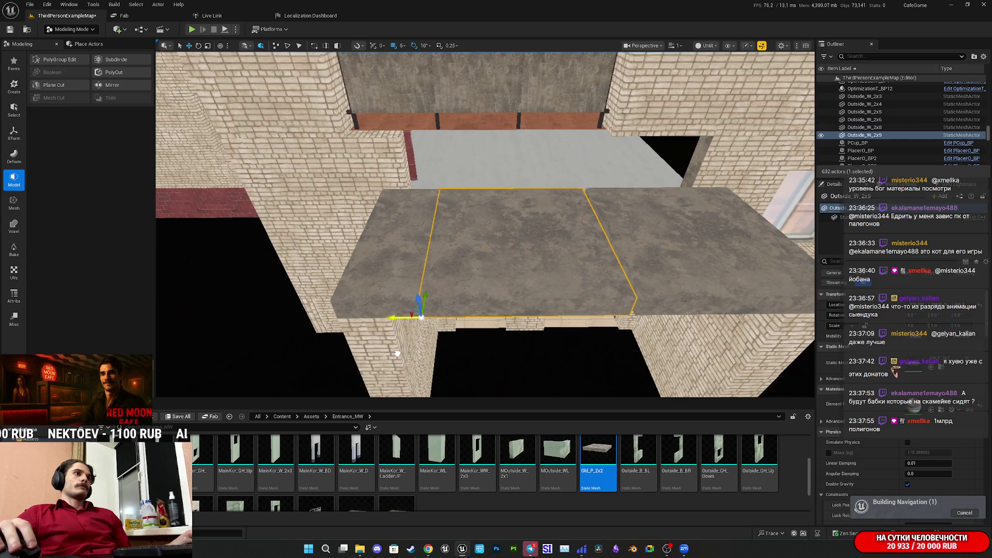
Fly under the canopy toward the archway and back to inspect the concrete slab.
scroll(419, 343, up, 2)
scroll(484, 223, down, 5)
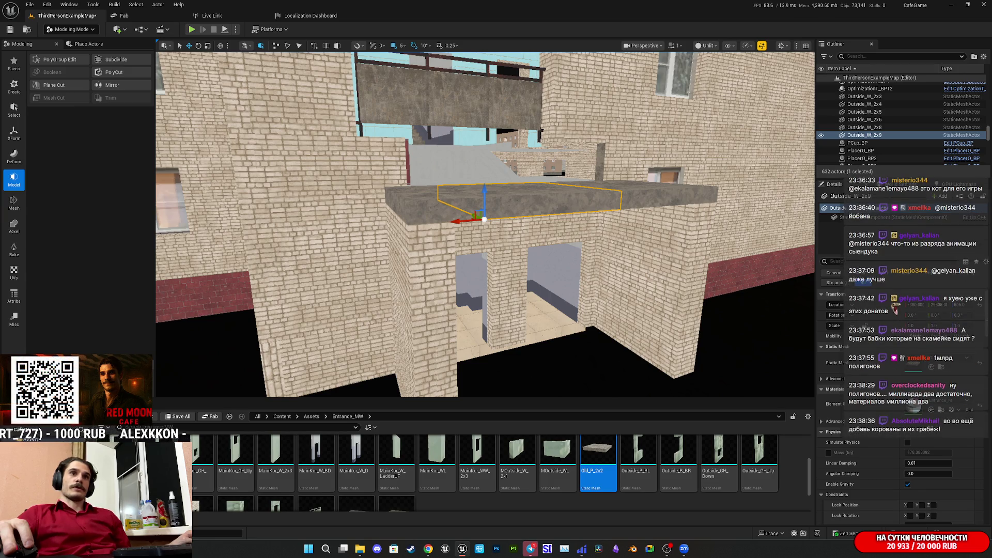
key(w)
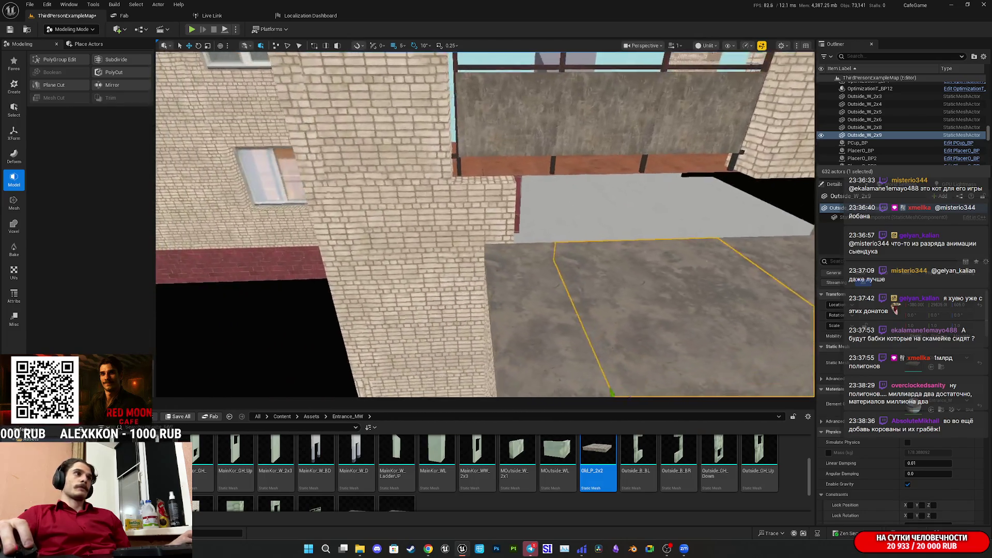
key(s)
key(a)
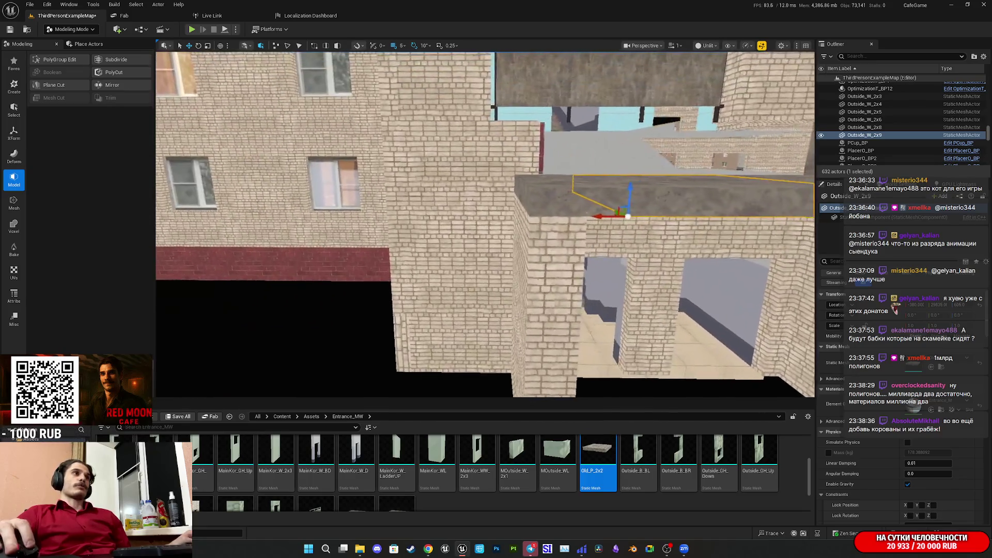
key(d)
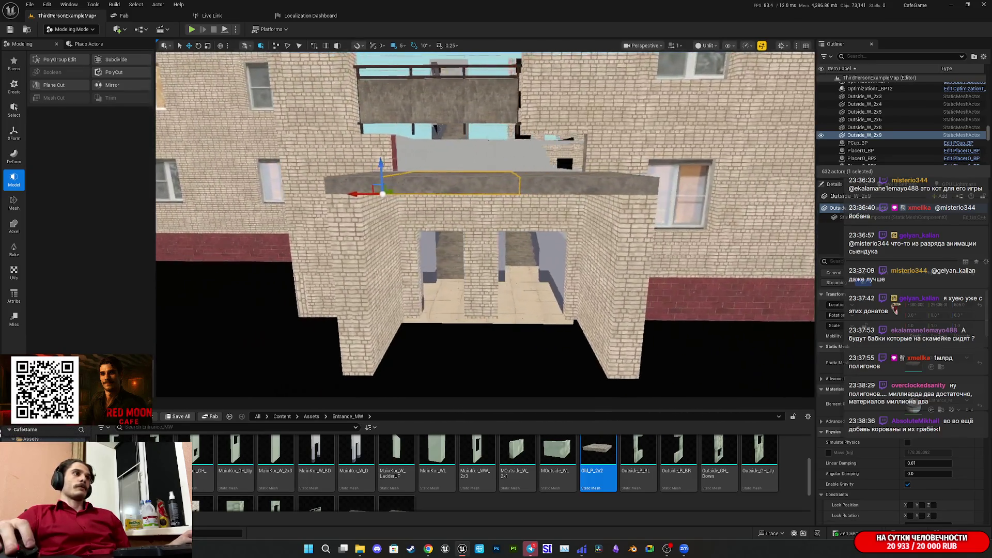
key(w)
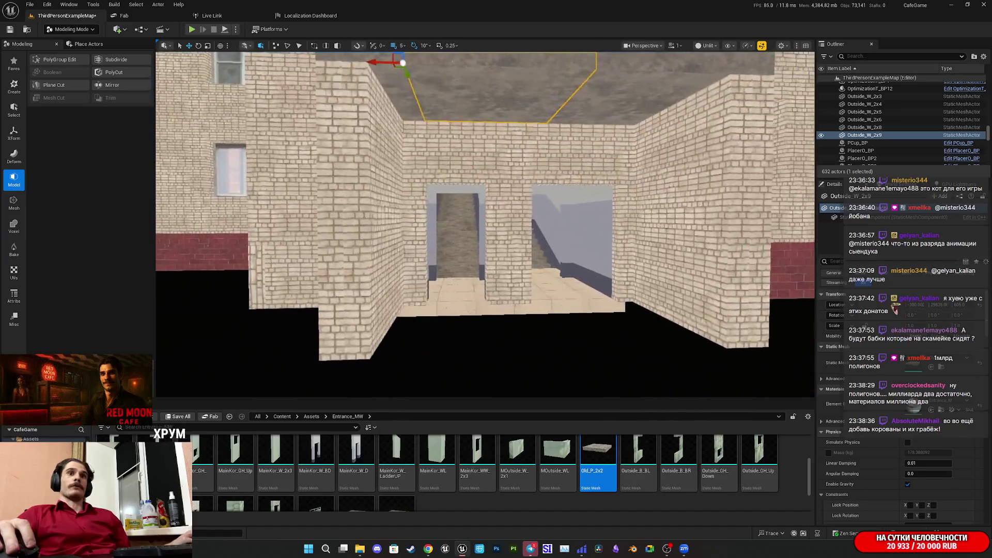
key(s)
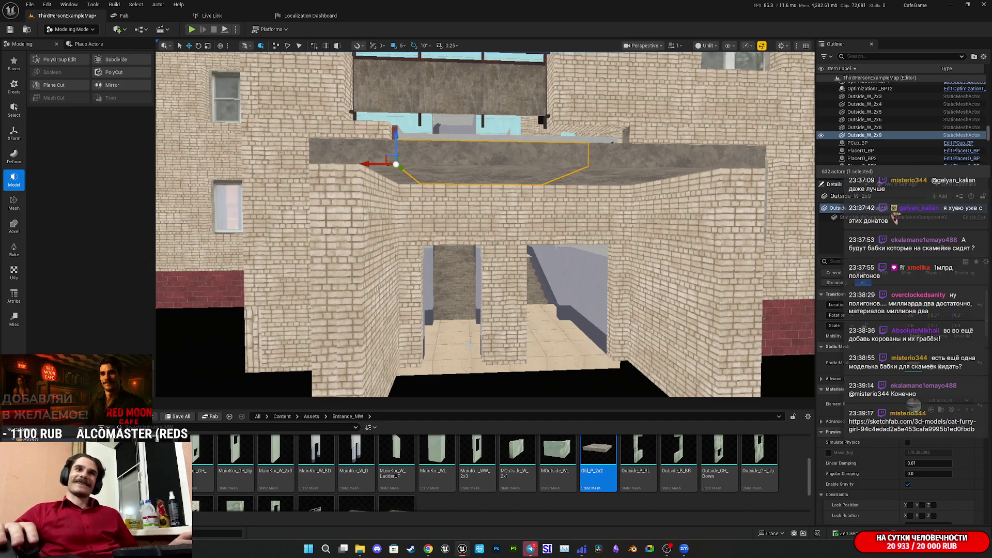
key(f)
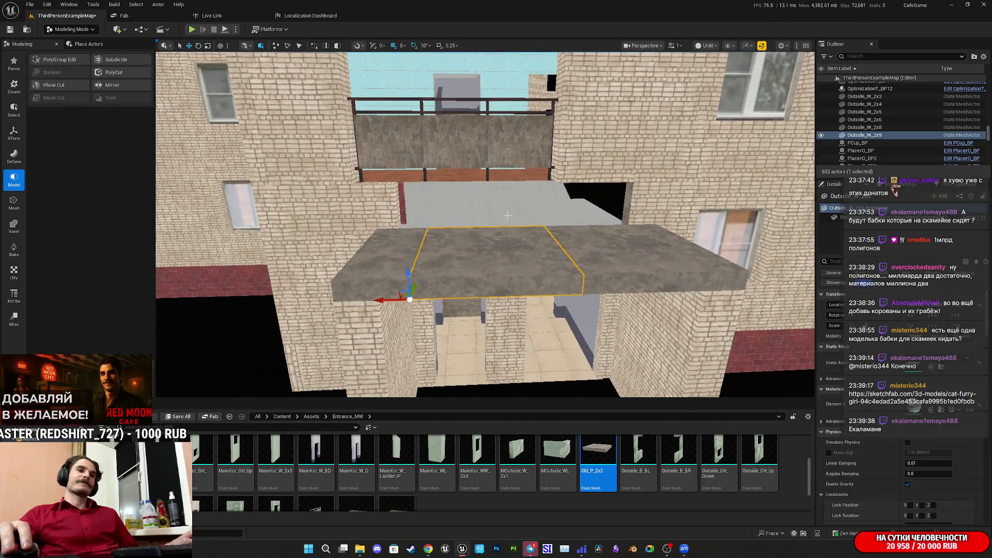
drag(486, 222, 423, 232)
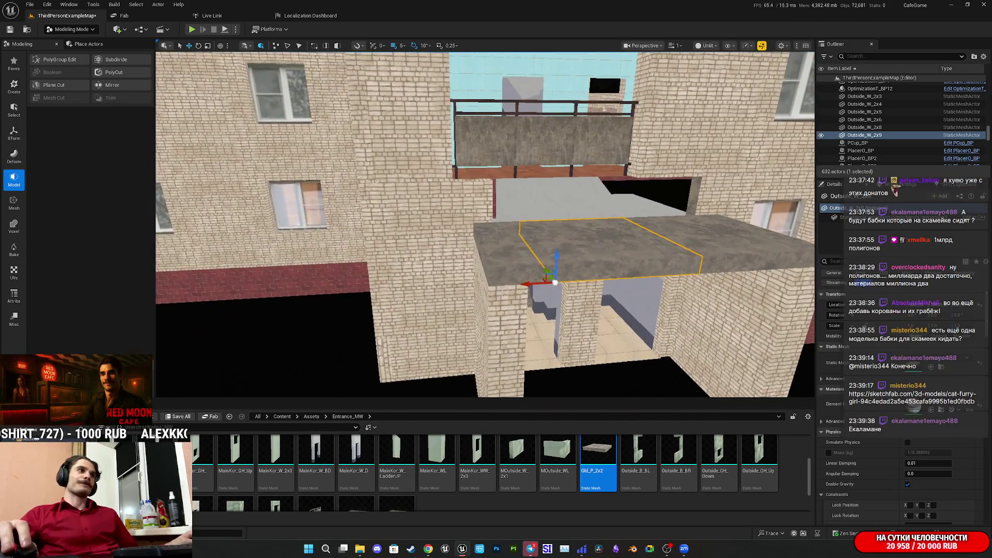
Select both pieces of the left brick pillar and save all modified packages.
click(516, 310)
ctrl+click(537, 283)
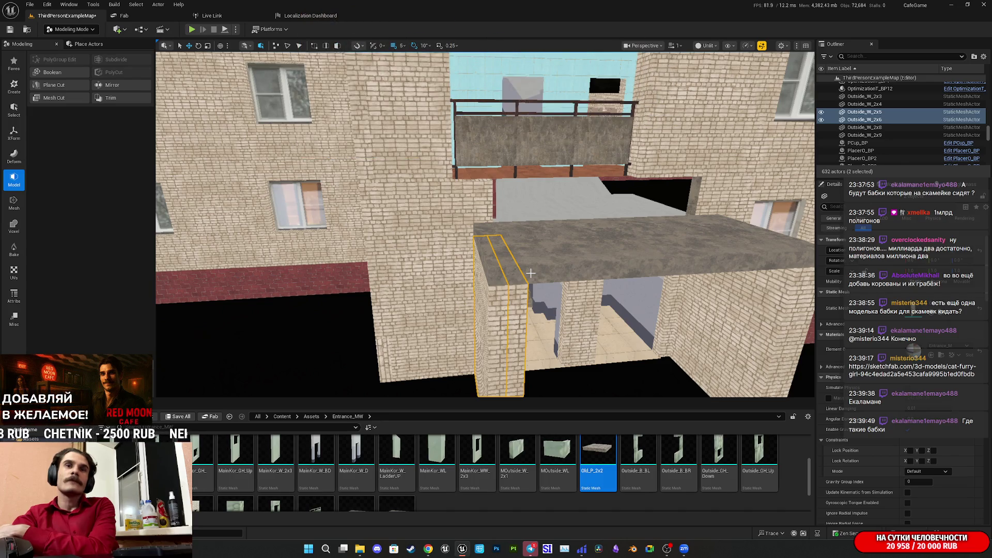
mouse_move(428, 548)
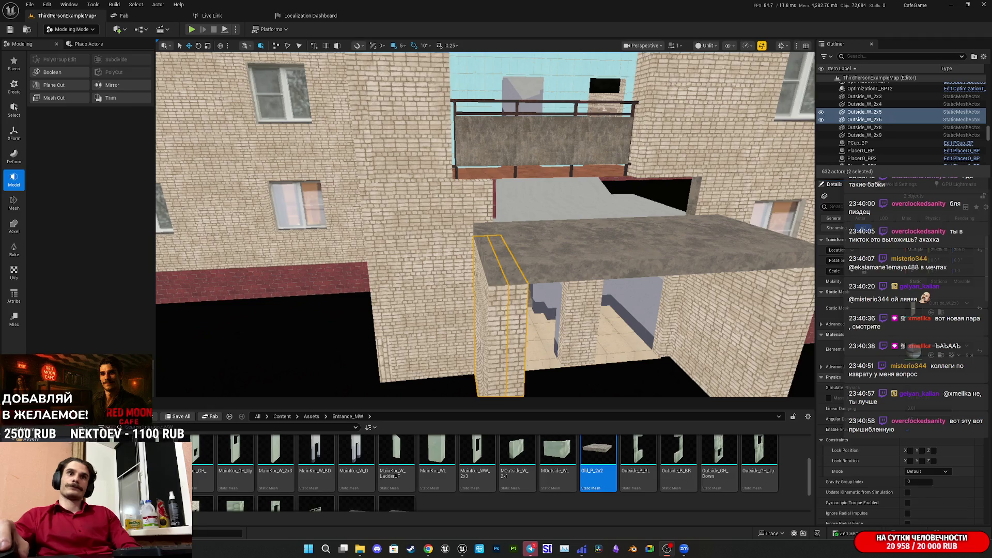
click(176, 416)
click(557, 363)
mouse_move(463, 318)
mouse_down()
mouse_move(414, 309)
mouse_move(369, 327)
mouse_up()
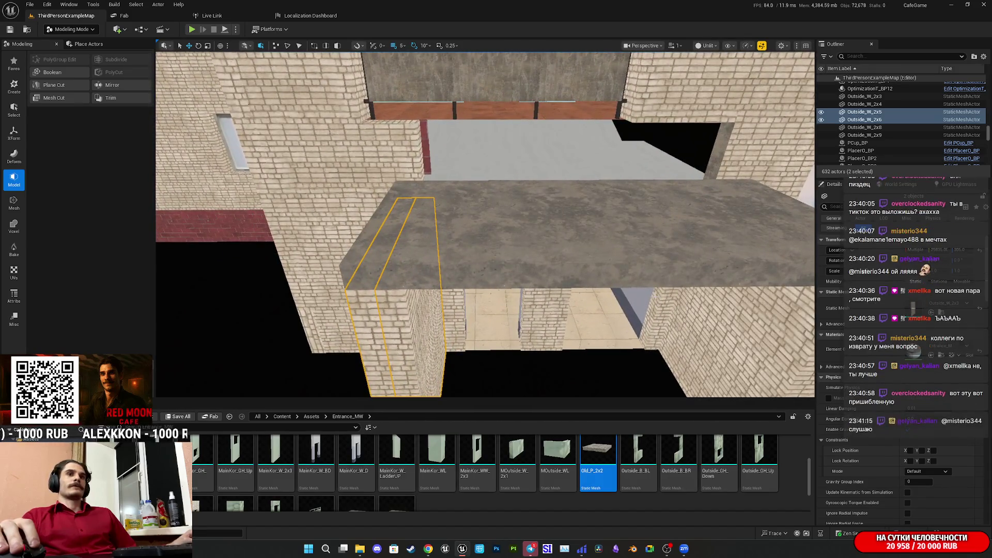
ctrl+click(388, 255)
ctrl+click(503, 252)
ctrl+click(677, 259)
key(f)
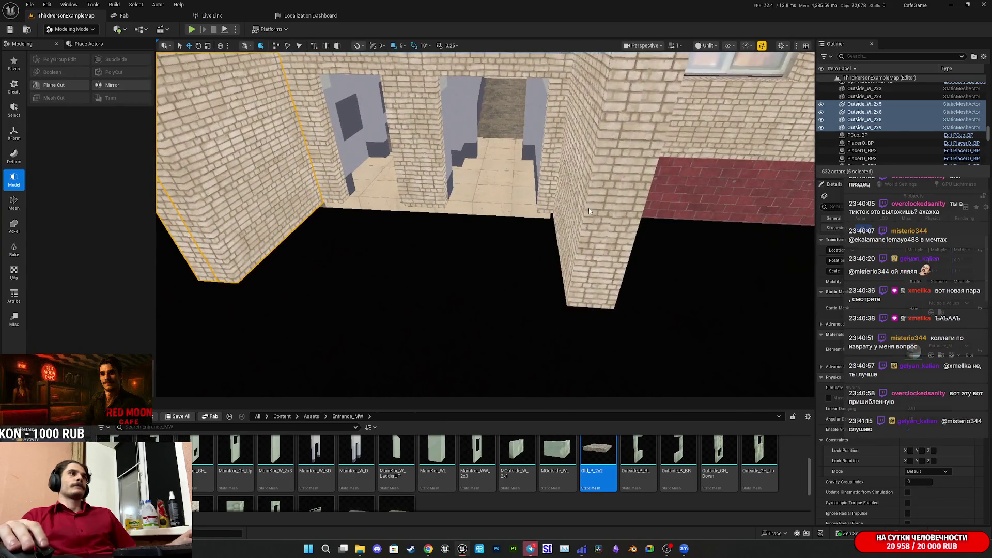
ctrl+click(573, 258)
ctrl+click(610, 232)
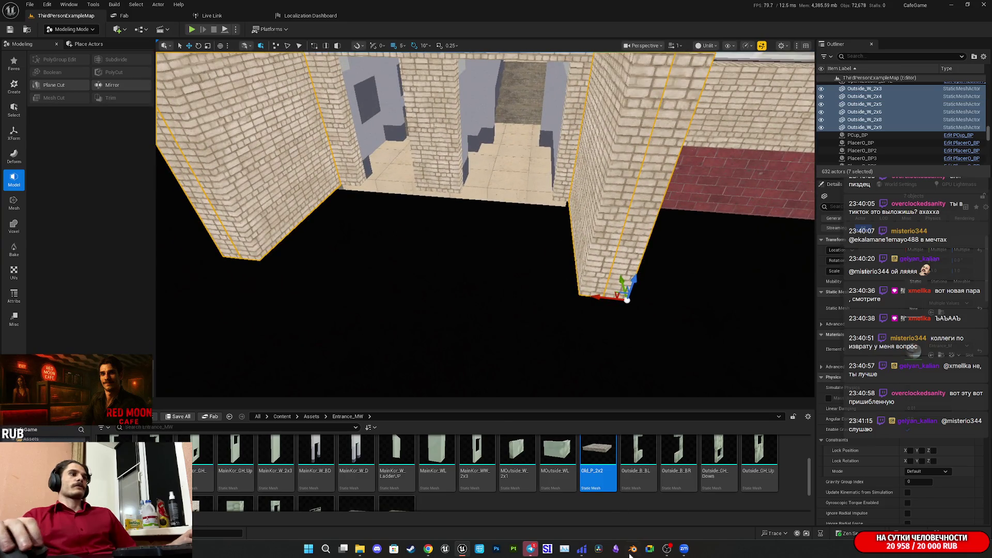
mouse_move(684, 552)
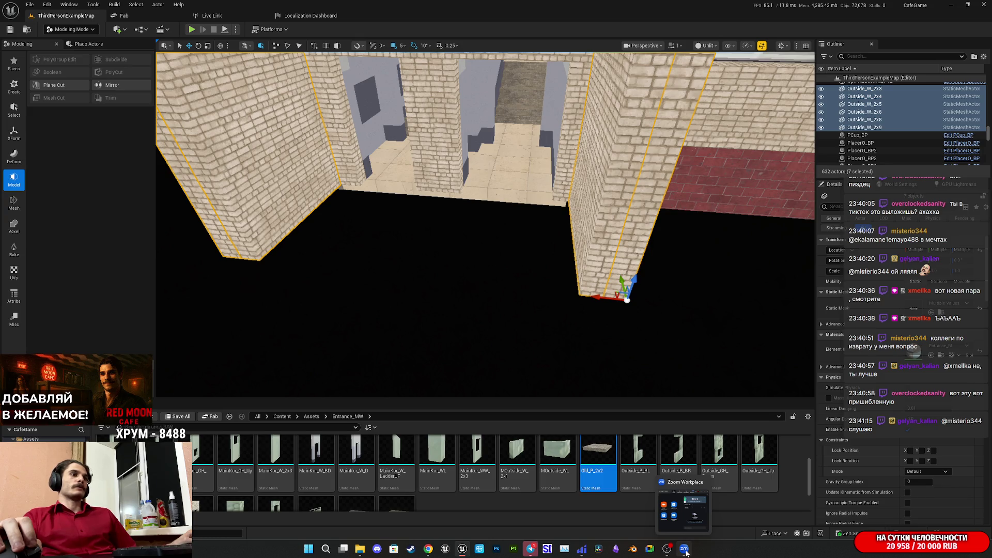
mouse_move(582, 551)
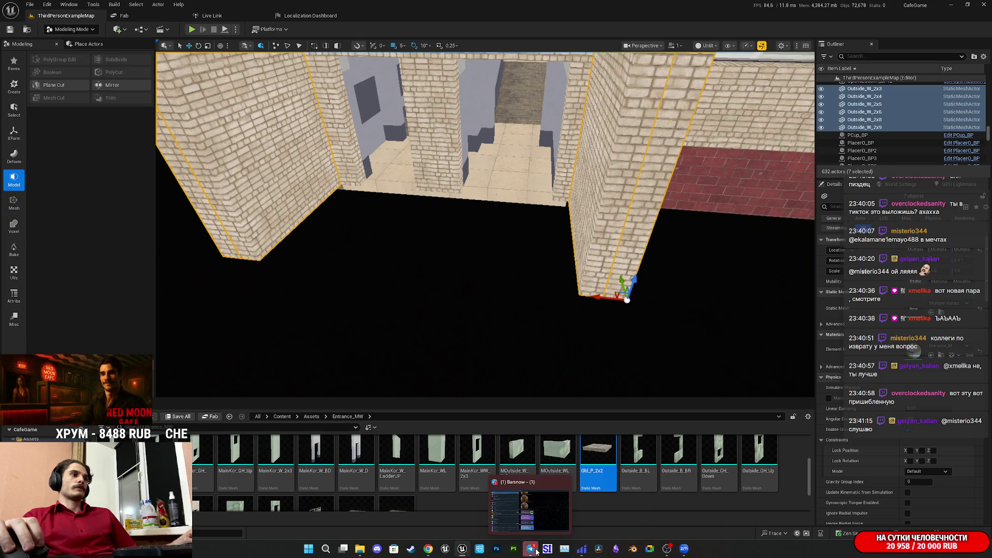
mouse_move(428, 550)
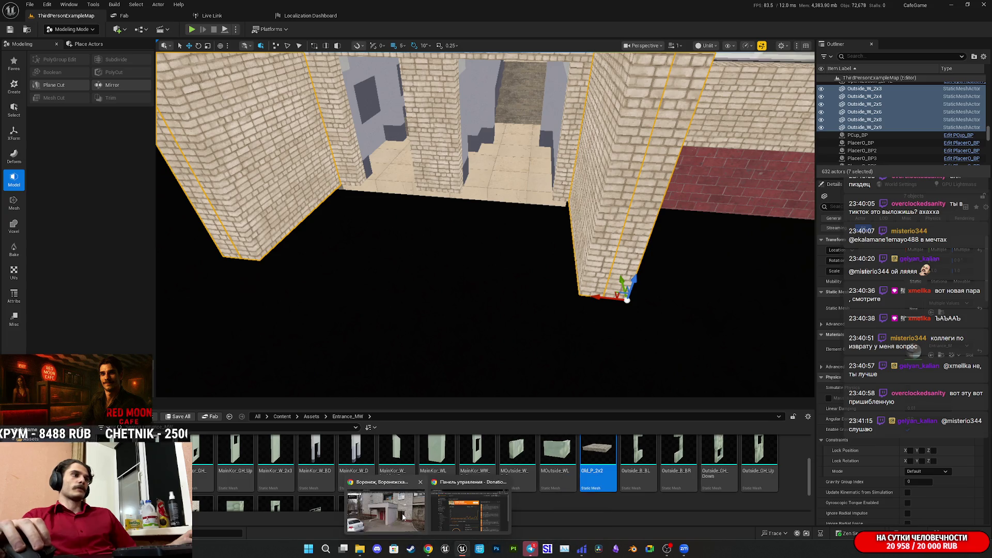
mouse_move(404, 516)
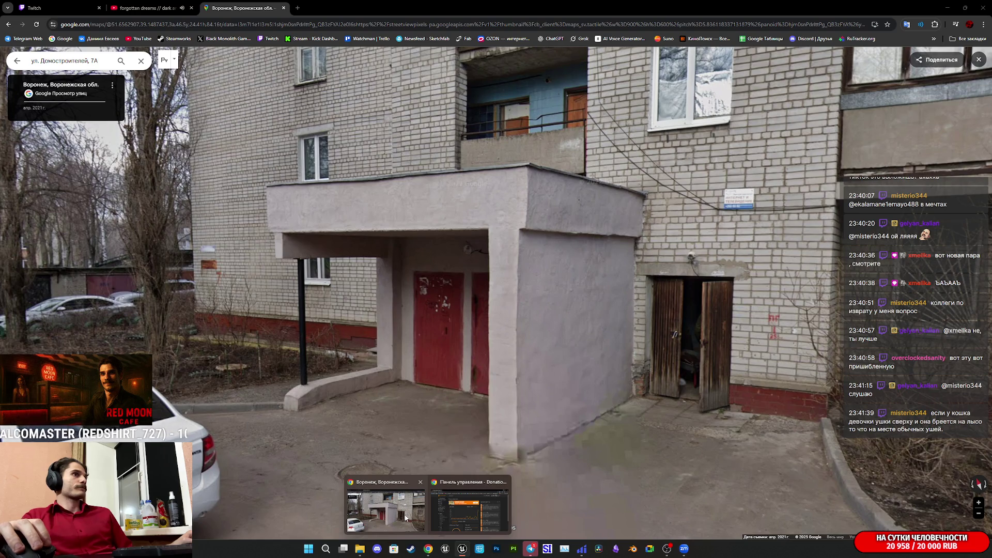
click(406, 517)
key(f)
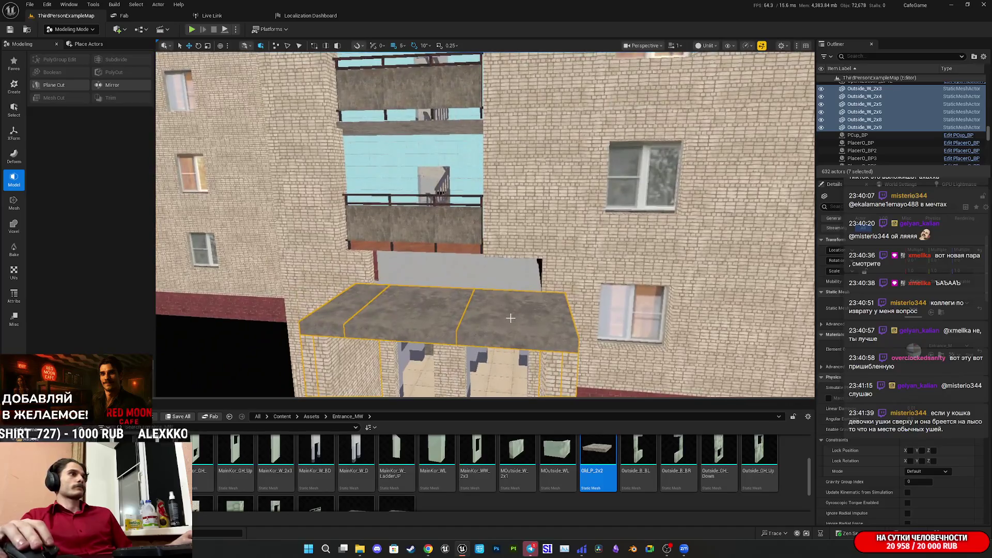
Select the three entrance canopy slab pieces and focus the view on them.
click(442, 313)
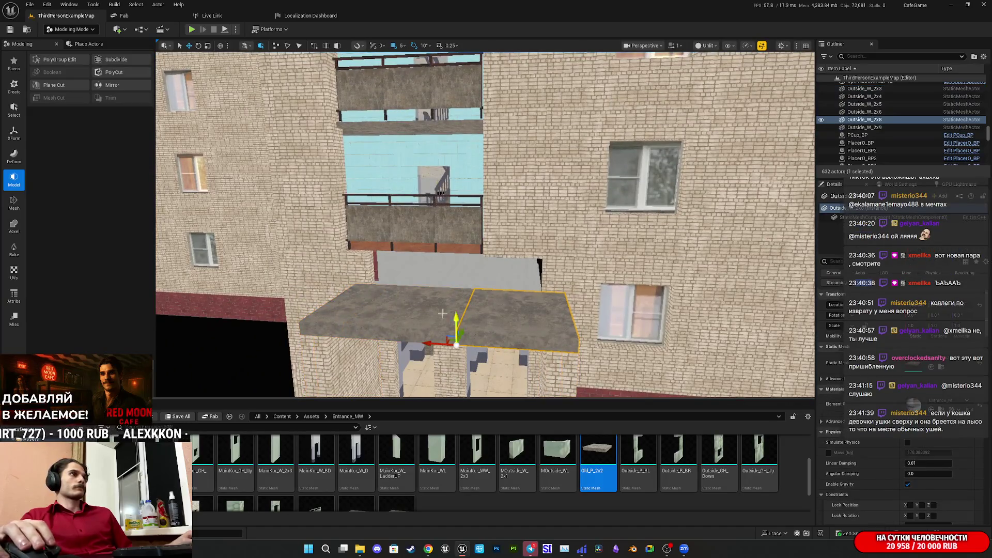
ctrl+click(412, 312)
ctrl+click(357, 307)
key(f)
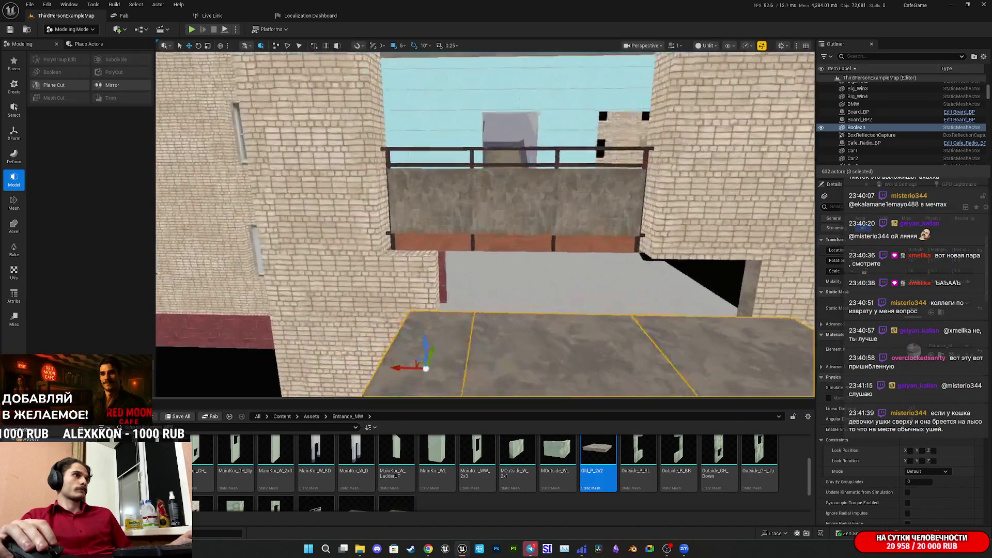
Duplicate the slabs upward, lower the copy onto the canopy, then duplicate and lift again.
alt+drag(462, 250, 463, 230)
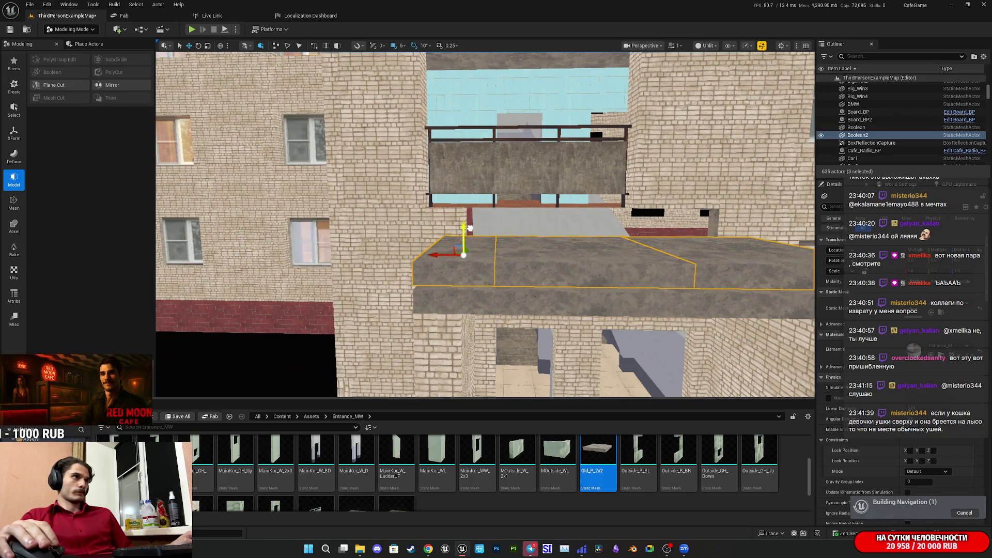
scroll(464, 231, up, 5)
scroll(496, 265, down, 5)
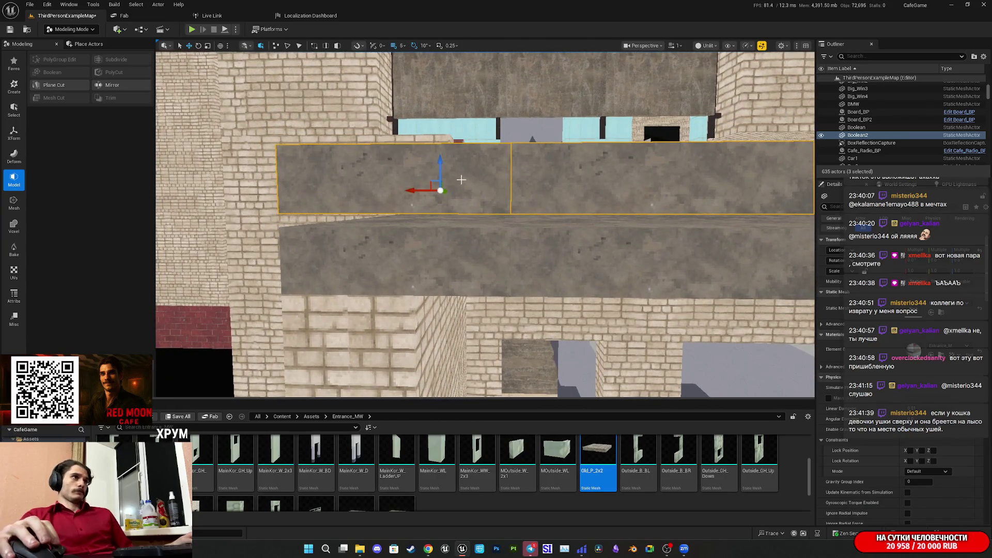
drag(442, 162, 442, 167)
scroll(443, 172, down, 8)
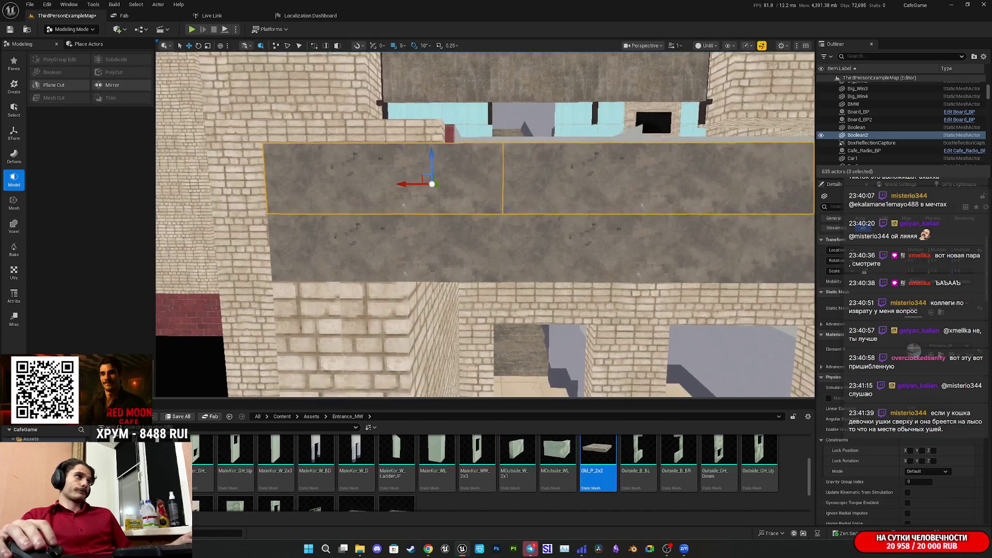
scroll(582, 211, up, 2)
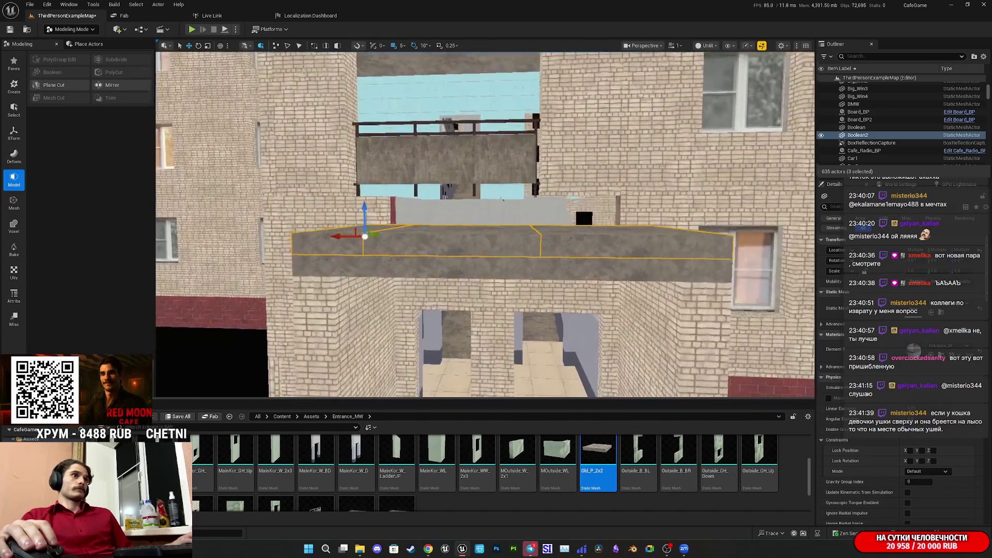
drag(367, 261, 370, 229)
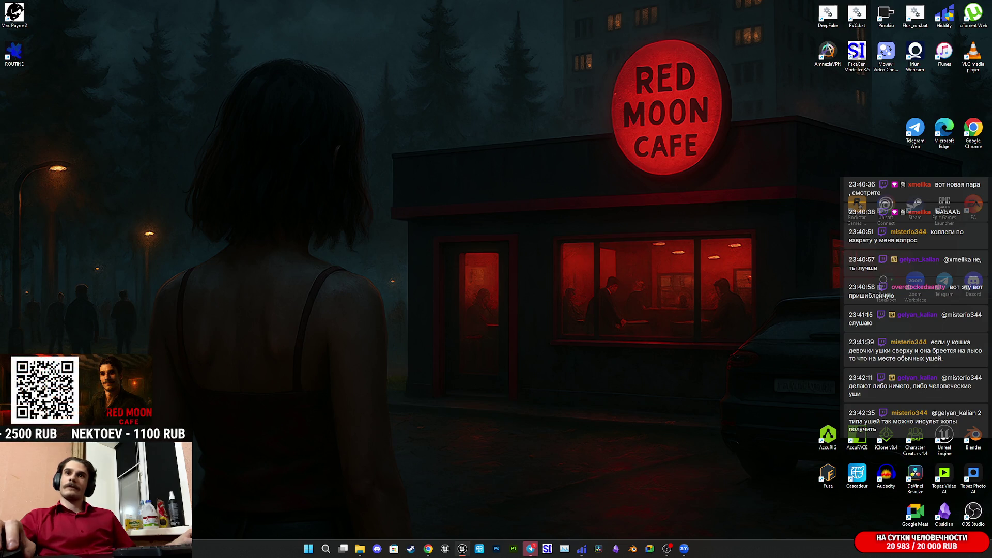
key(super+d)
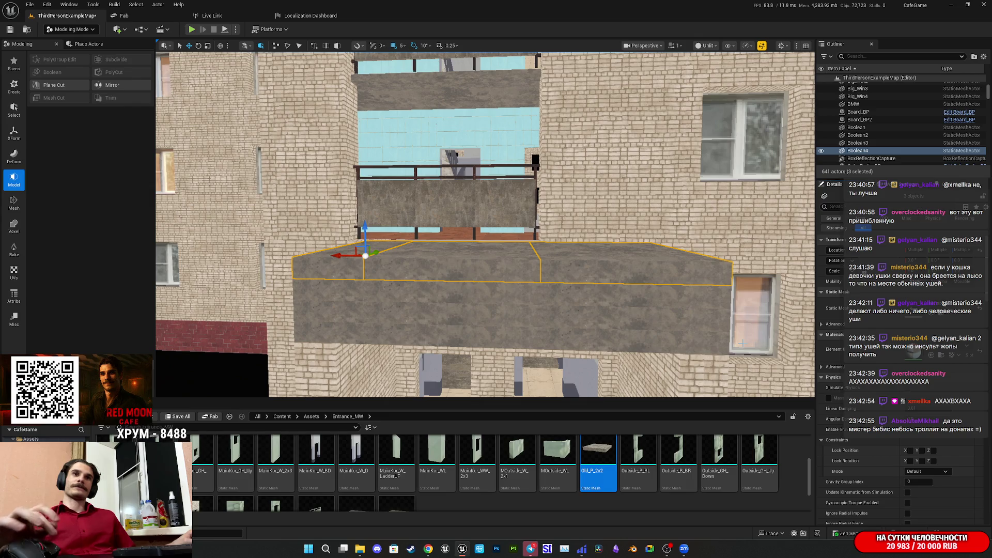
Delete the six old canopy panels Outside_W_2x8 through Outside_W_2x13.
scroll(516, 319, down, 5)
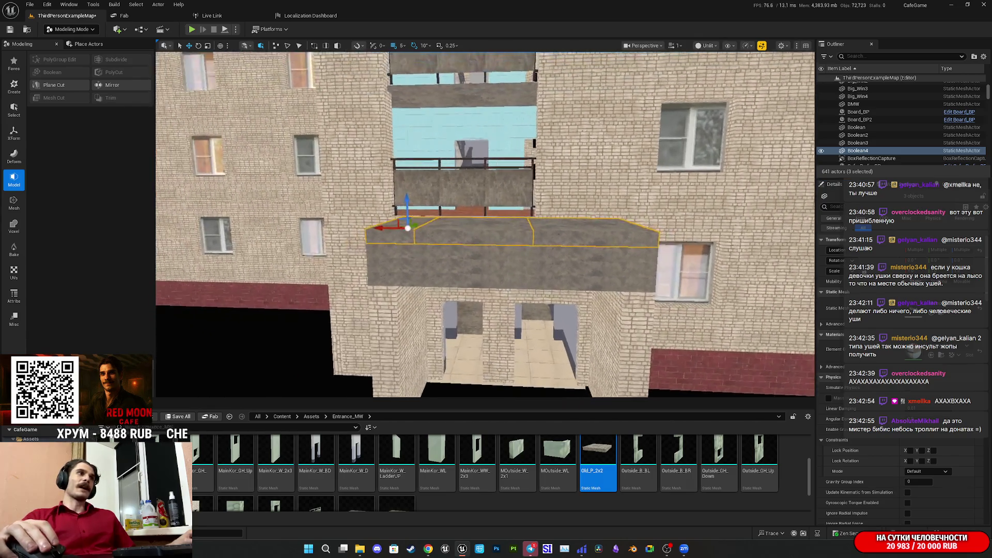
click(623, 282)
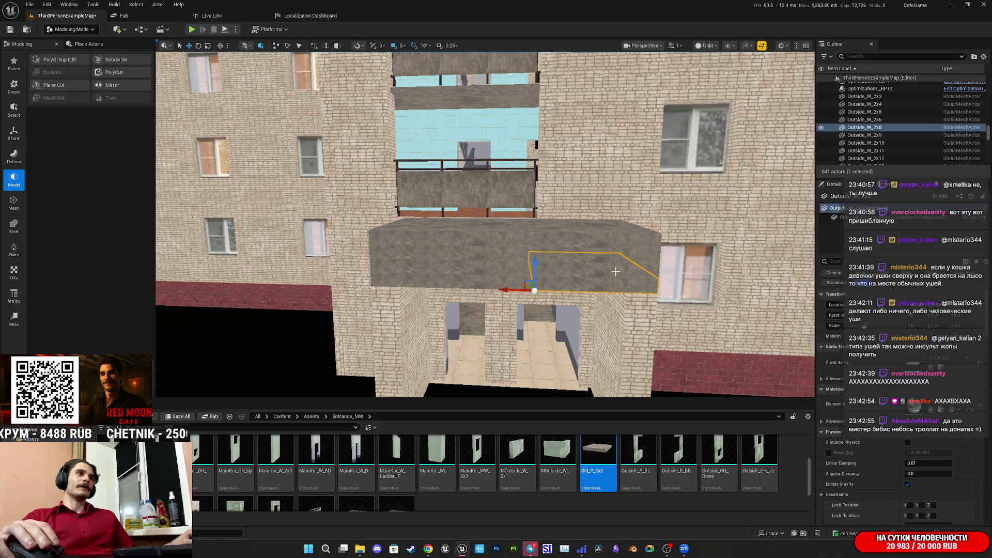
ctrl+click(623, 270)
ctrl+click(628, 256)
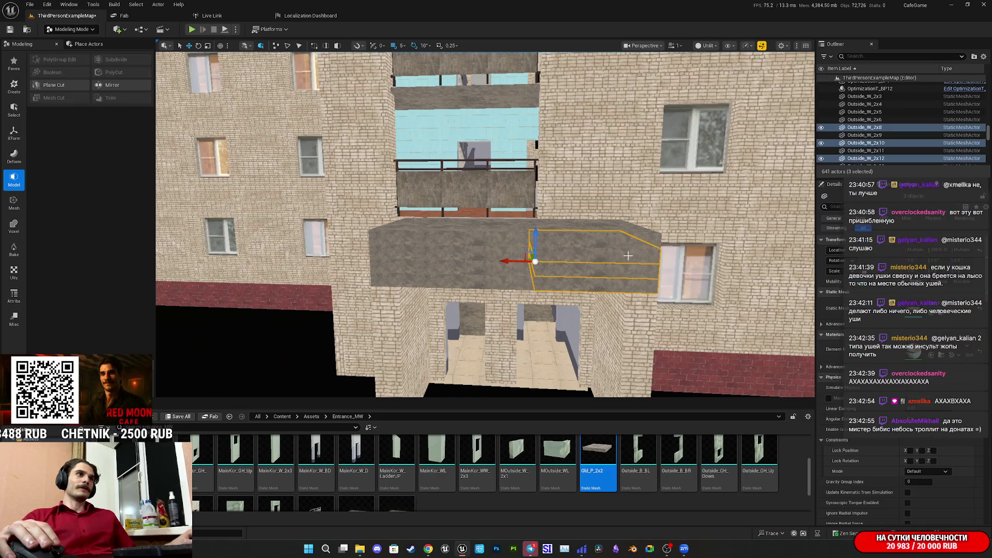
ctrl+click(522, 282)
ctrl+click(521, 270)
ctrl+click(518, 260)
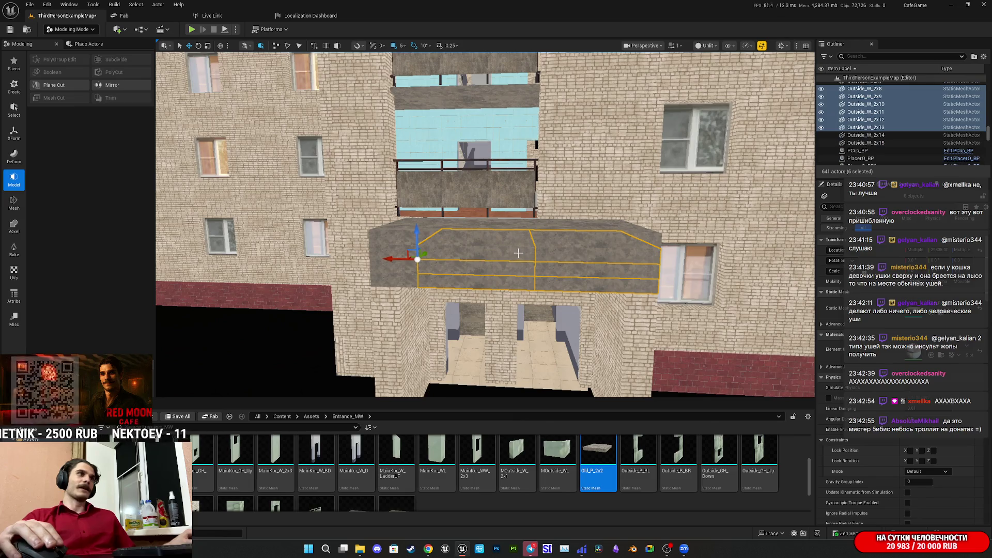
key(Delete)
Delete the leftover slabs Boolean, Boolean2 and Boolean3.
click(404, 259)
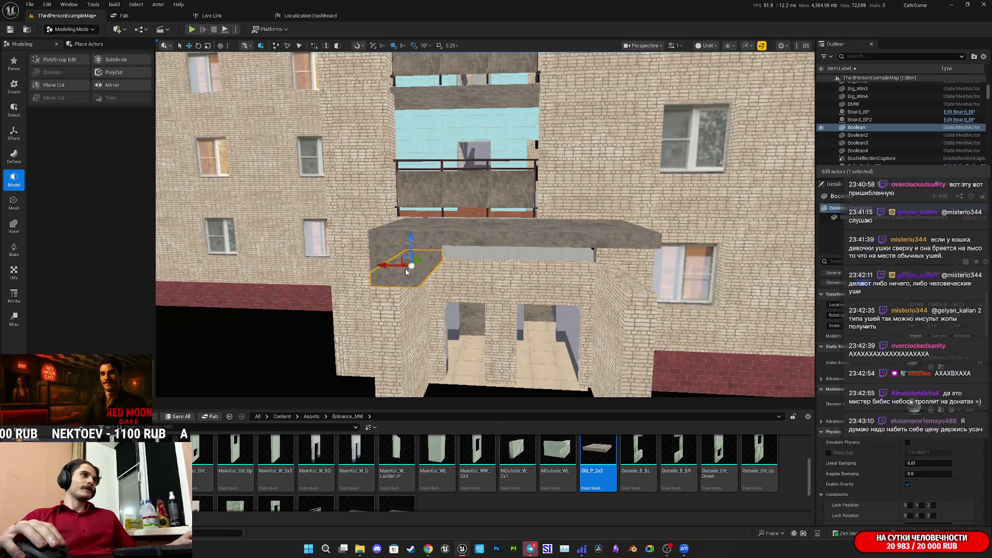
ctrl+click(402, 258)
ctrl+click(402, 258)
key(Delete)
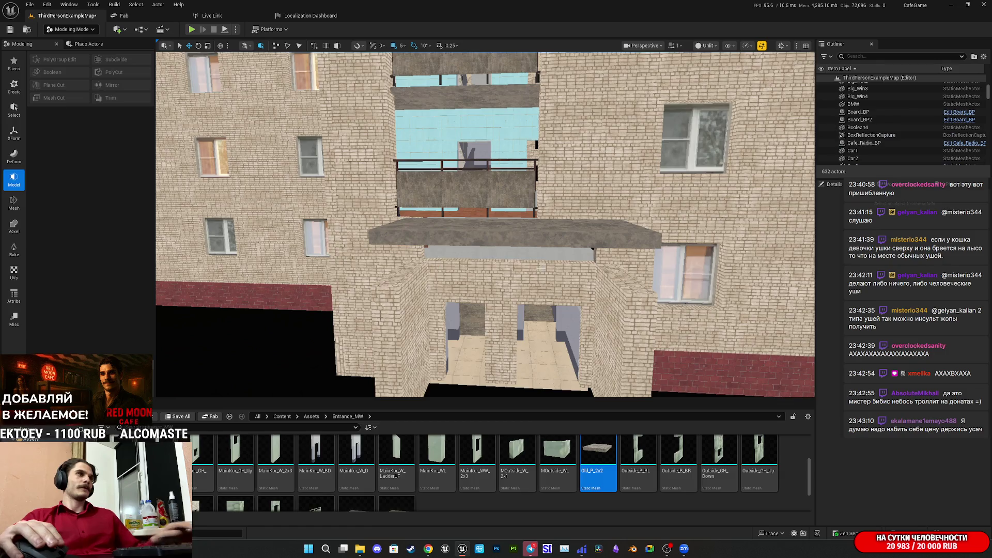
scroll(402, 258, up, 3)
scroll(485, 224, down, 2)
scroll(485, 225, up, 6)
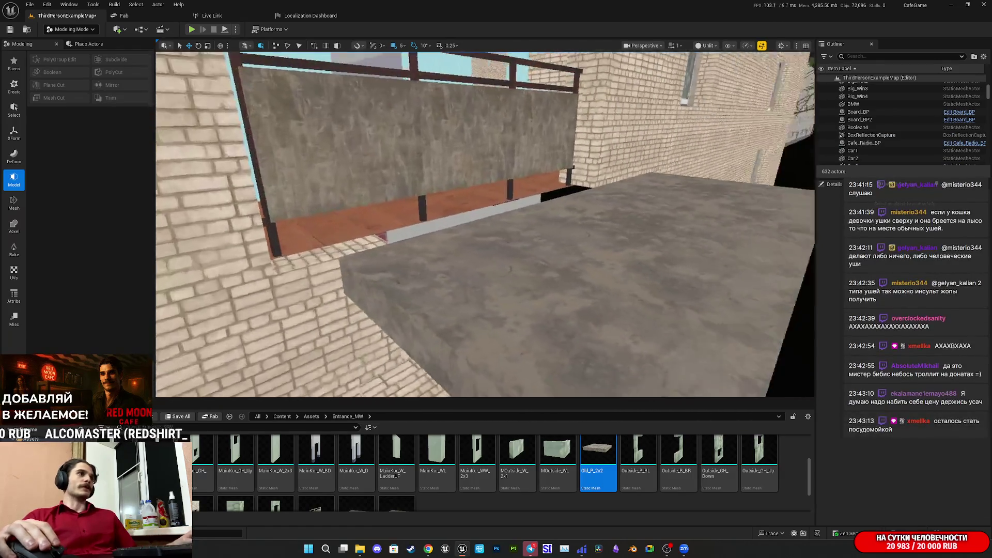
Select the new canopy slab Boolean4 along with upper slabs Outside_W_2x15 and Outside_W_2x14.
mouse_move(485, 225)
mouse_down()
mouse_move(444, 206)
mouse_move(554, 283)
mouse_up()
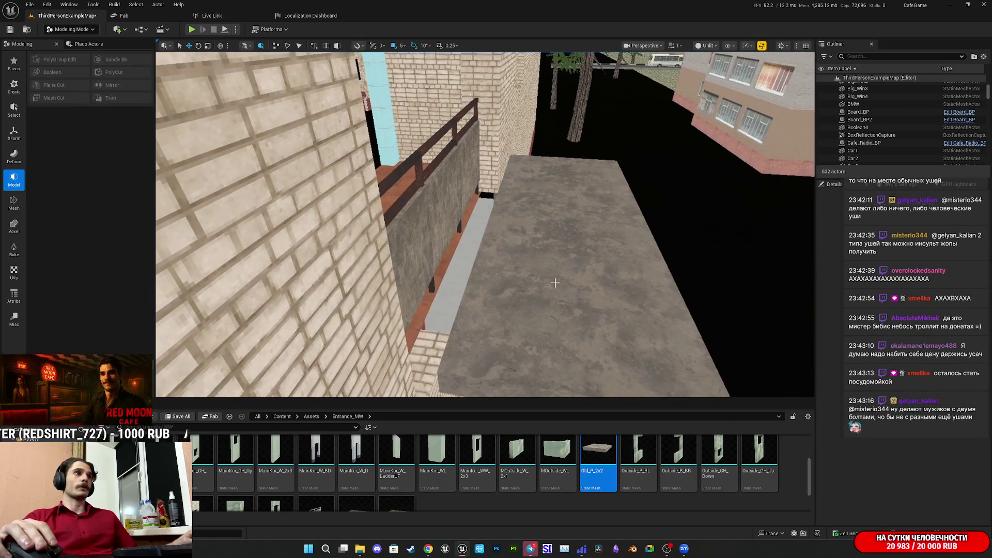
click(566, 344)
scroll(566, 344, down, 2)
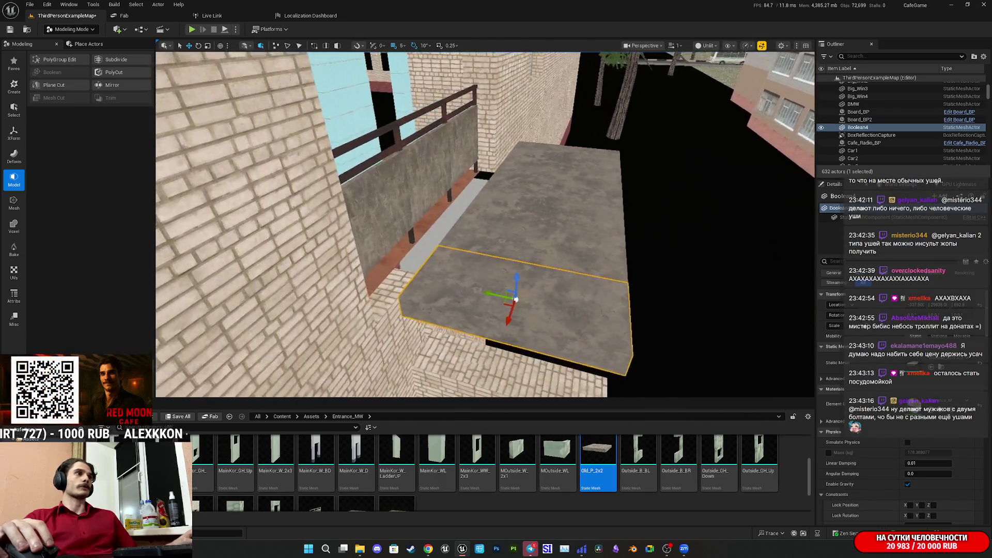
drag(571, 334, 563, 334)
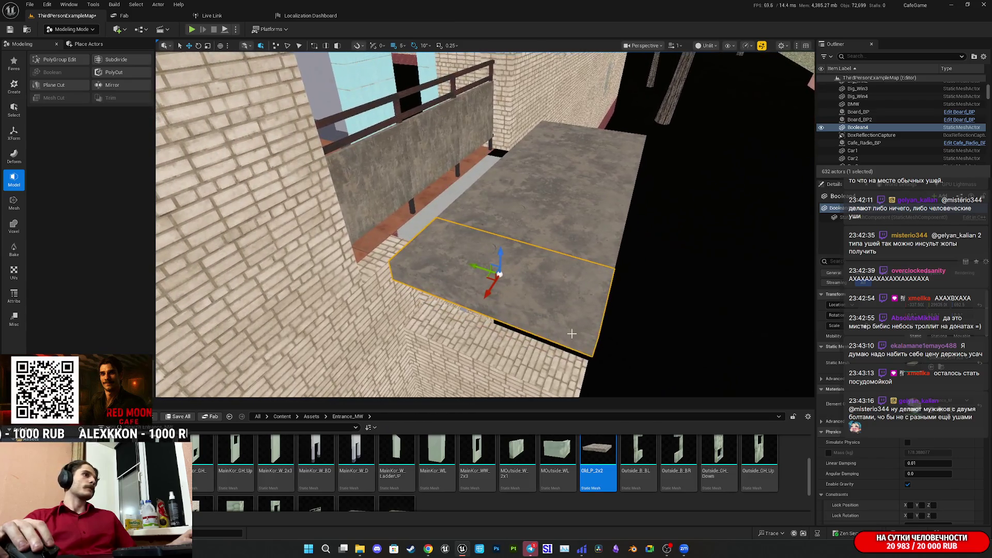
ctrl+click(549, 231)
ctrl+click(587, 151)
drag(587, 152, 584, 220)
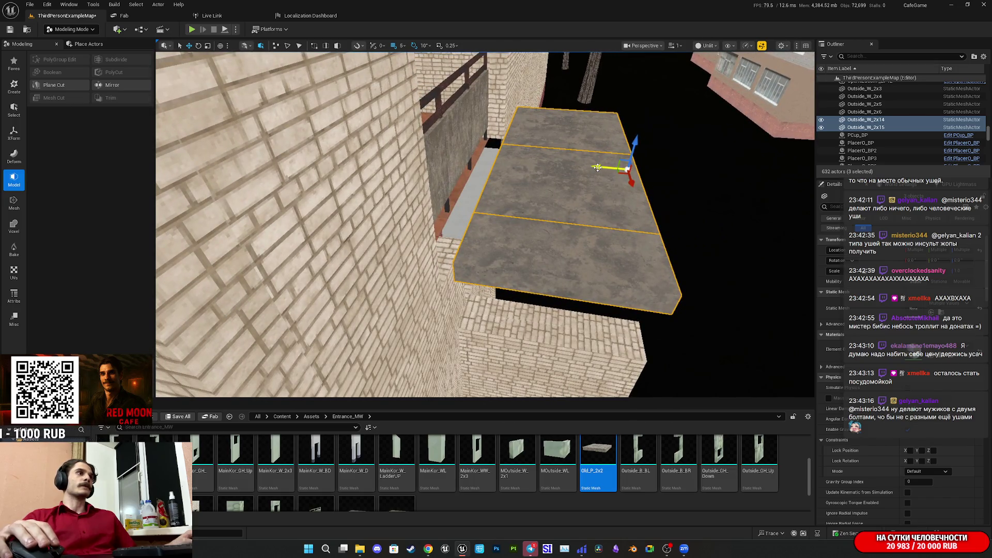
drag(577, 179, 577, 180)
Select the brick pillar wall pieces, ending with only the Outside_W_2x5 piece selected.
click(499, 194)
drag(499, 194, 507, 187)
ctrl+click(508, 188)
ctrl+click(508, 187)
click(568, 289)
drag(568, 289, 568, 290)
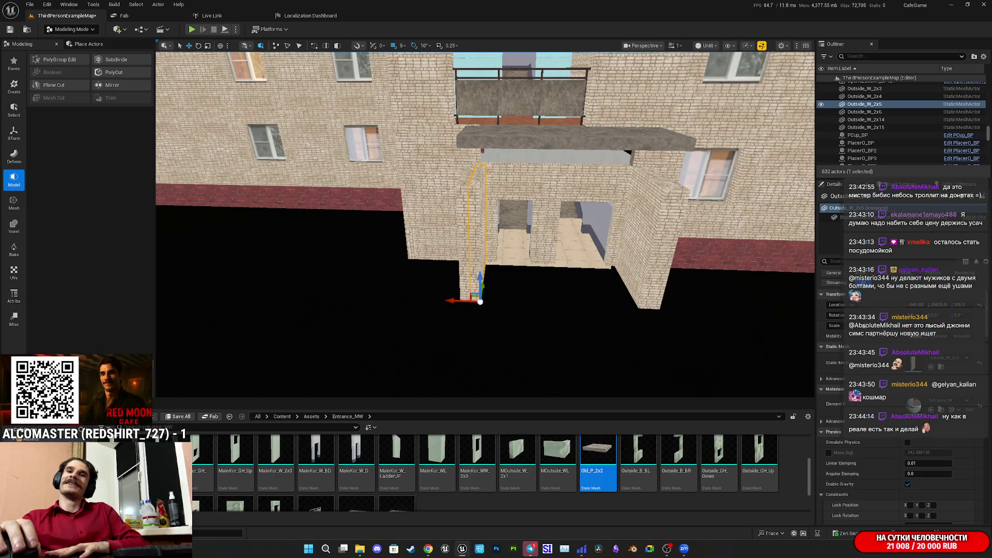
key(super+d)
key(alt+Tab)
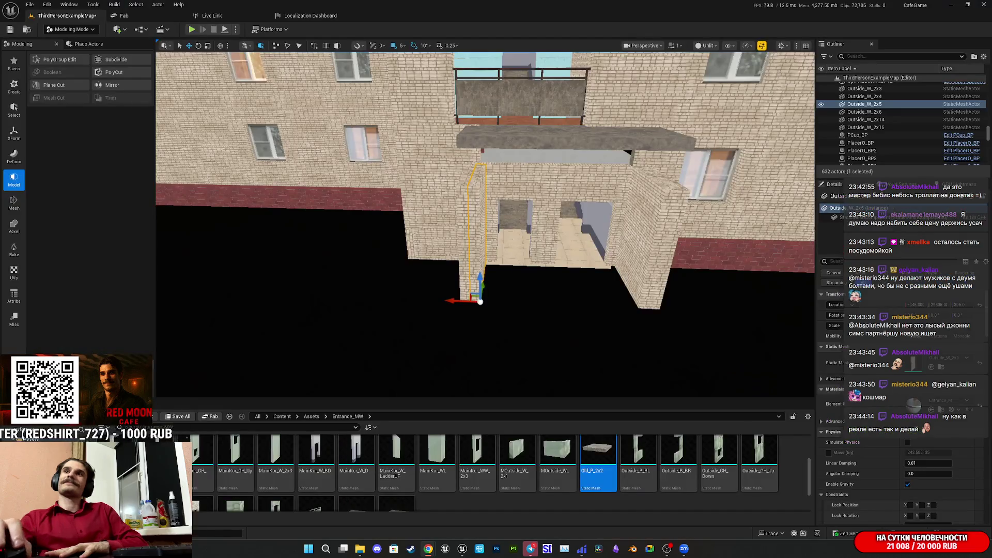
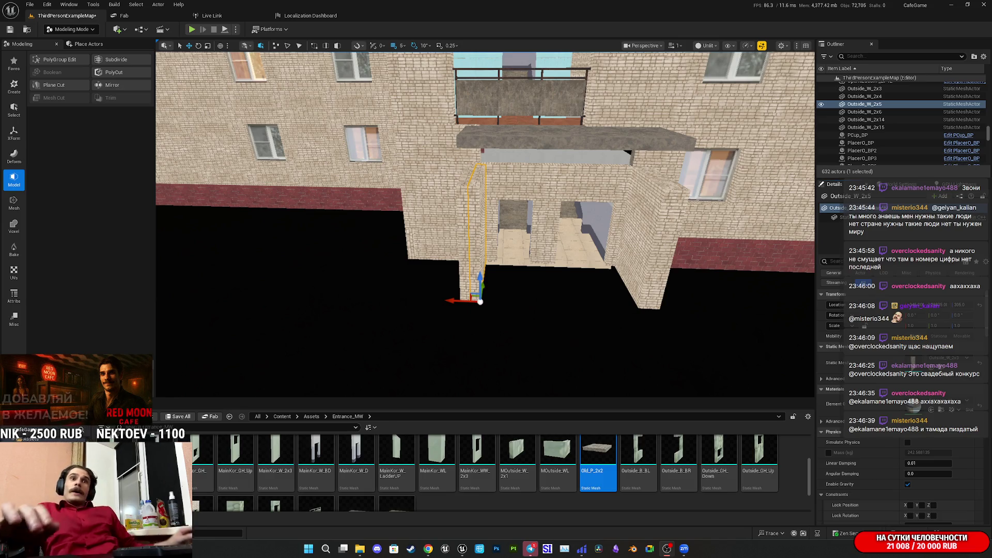
Duplicate a brick wall piece upward, then copy three walls leftward to edge the canopy front.
mouse_move(486, 222)
mouse_down()
mouse_move(485, 196)
mouse_move(421, 217)
mouse_up()
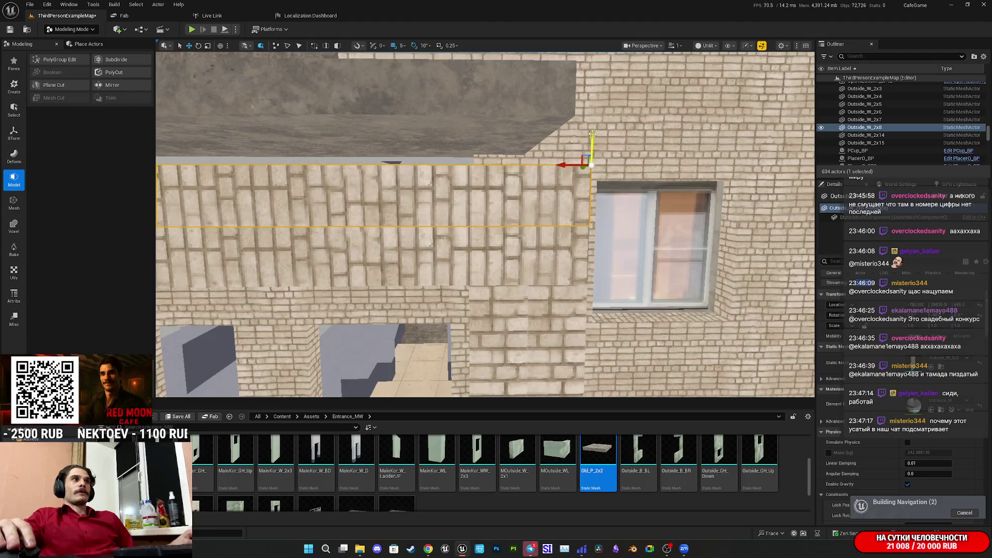
mouse_move(591, 129)
mouse_down()
mouse_move(603, 58)
mouse_move(609, 98)
mouse_move(537, 155)
mouse_move(484, 220)
mouse_move(478, 186)
mouse_move(480, 217)
mouse_move(526, 227)
mouse_up()
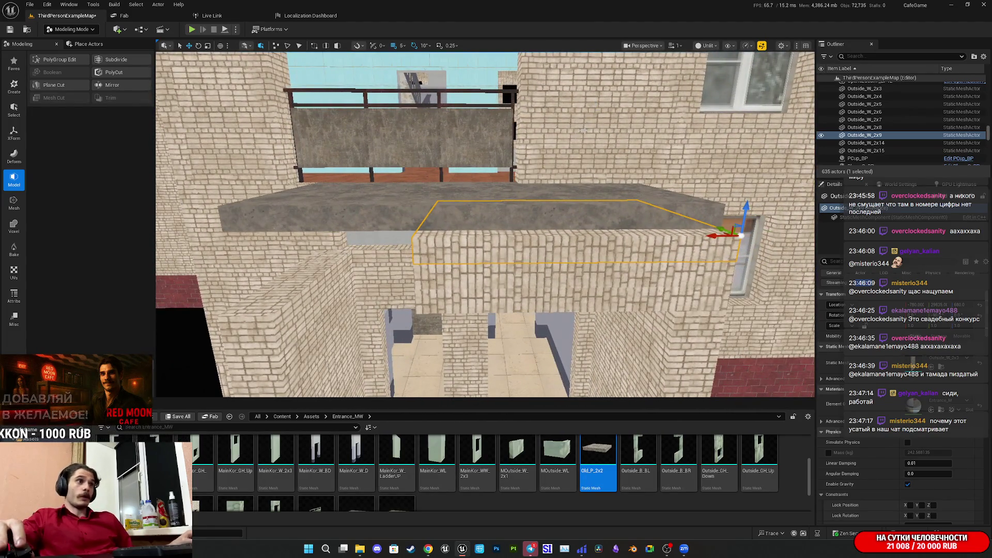
key(shift+Up)
key(shift+Up)
drag(504, 274, 508, 276)
mouse_move(687, 269)
mouse_down()
mouse_move(483, 294)
mouse_move(493, 297)
mouse_up()
drag(595, 305, 596, 305)
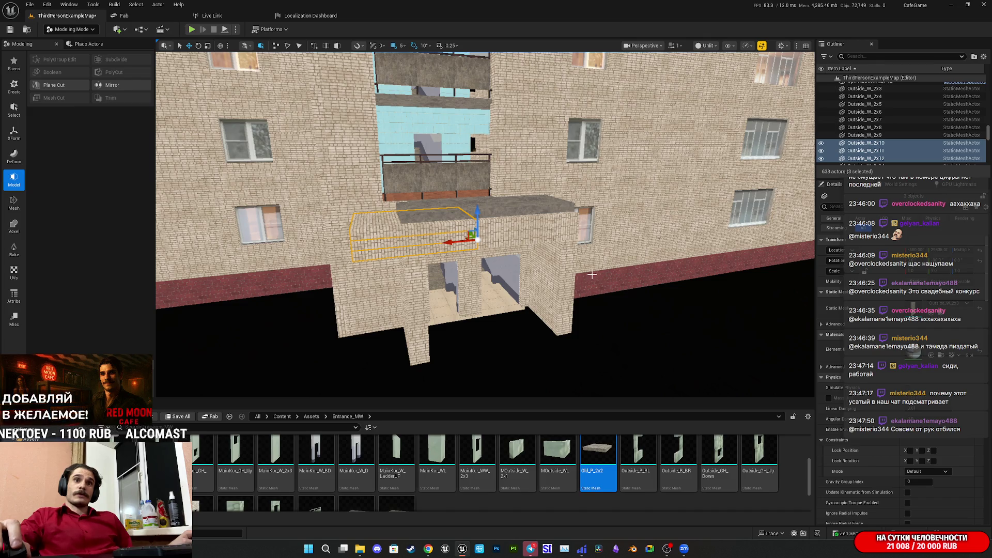
mouse_move(596, 305)
mouse_down()
mouse_move(589, 259)
mouse_move(589, 325)
mouse_move(615, 304)
mouse_move(599, 300)
mouse_move(599, 287)
mouse_move(630, 239)
mouse_up()
click(599, 287)
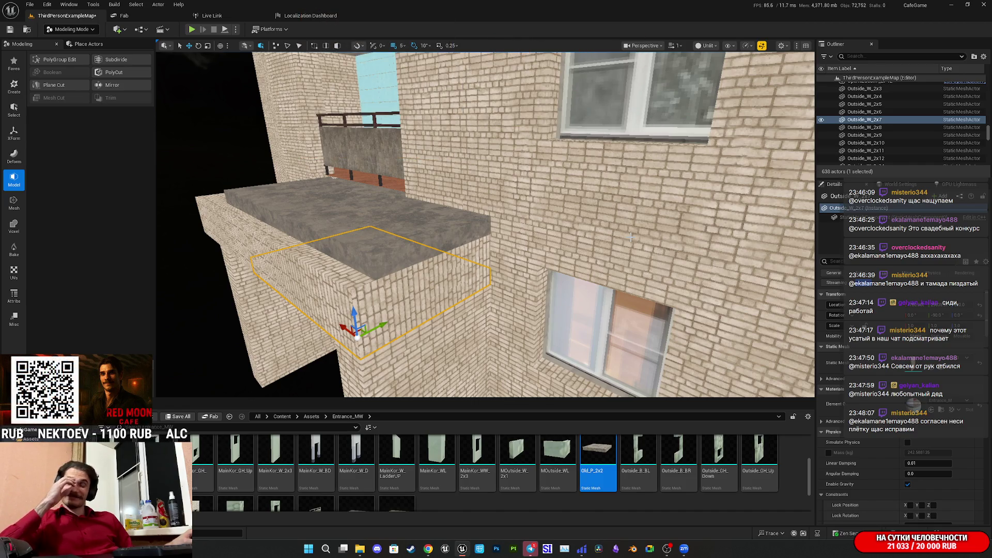
mouse_move(630, 237)
mouse_down()
mouse_move(594, 248)
mouse_move(636, 240)
mouse_up()
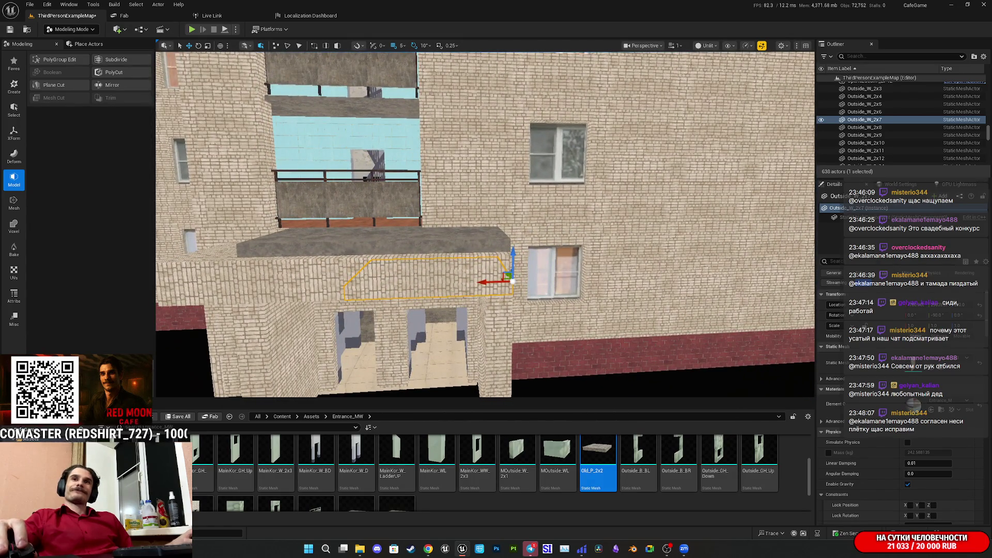
mouse_move(351, 327)
mouse_down()
mouse_move(356, 237)
mouse_move(369, 242)
mouse_up()
key(Left)
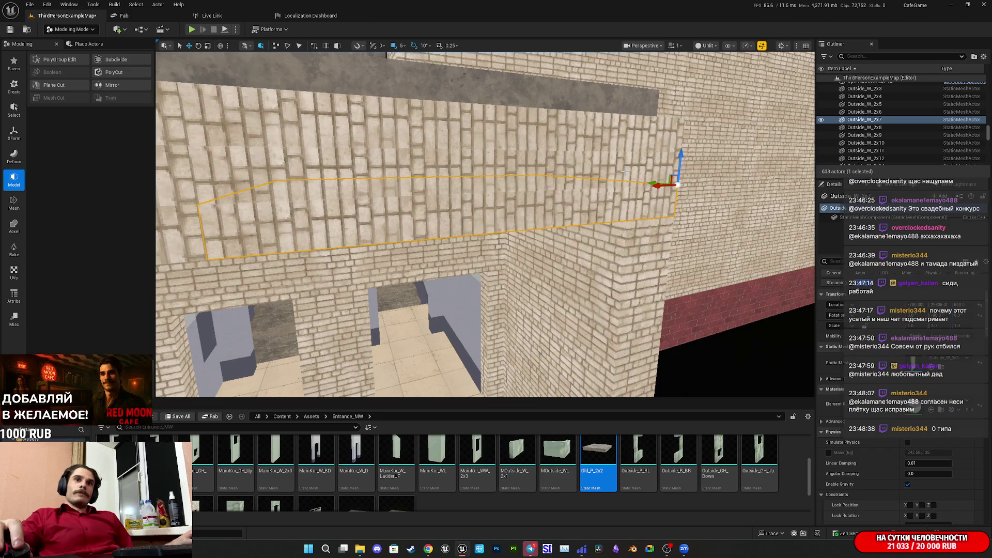
key(Down)
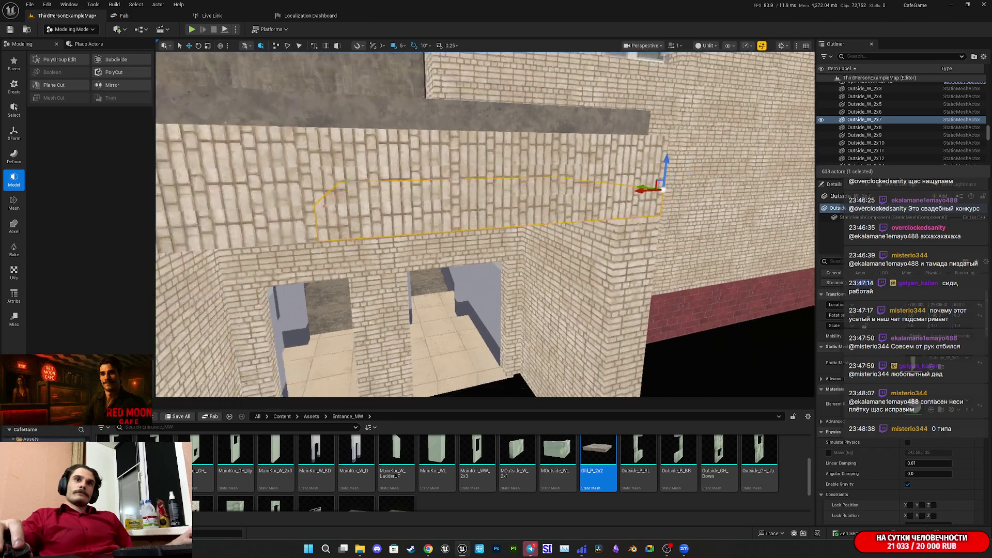
key(Up)
key(Up)
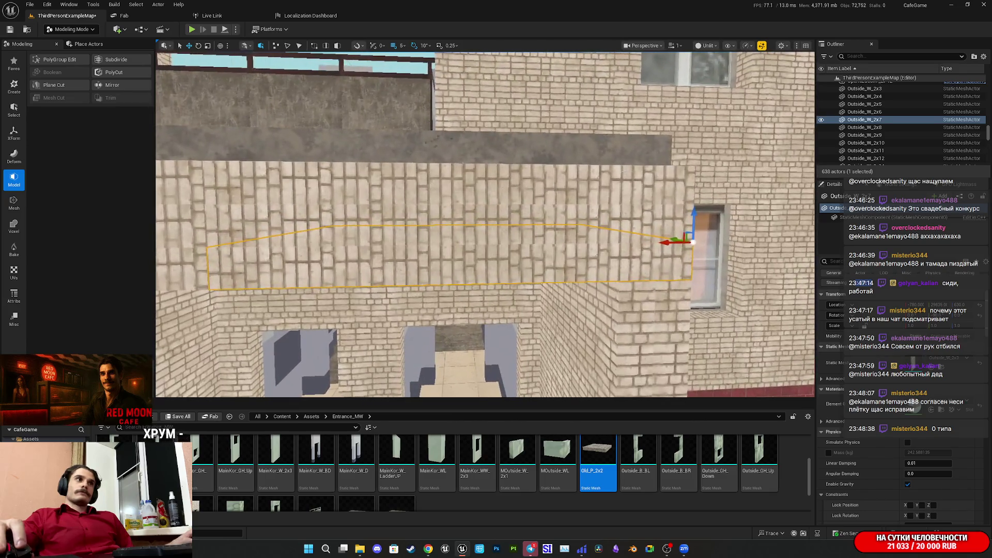
Select the canopy wall pieces and the Boolean4 slab pieces around the entrance.
ctrl+click(621, 217)
ctrl+click(633, 190)
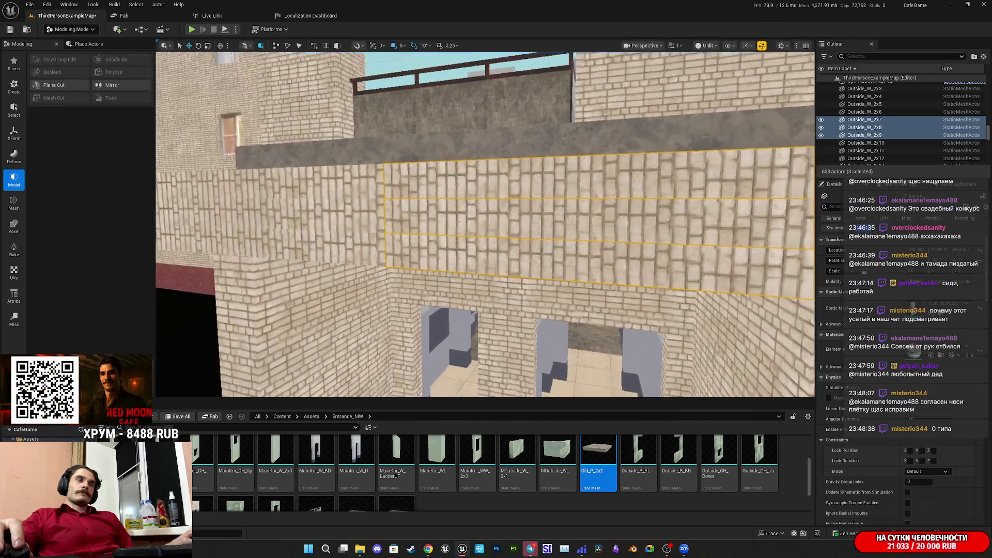
key(Down)
ctrl+click(677, 175)
ctrl+click(705, 163)
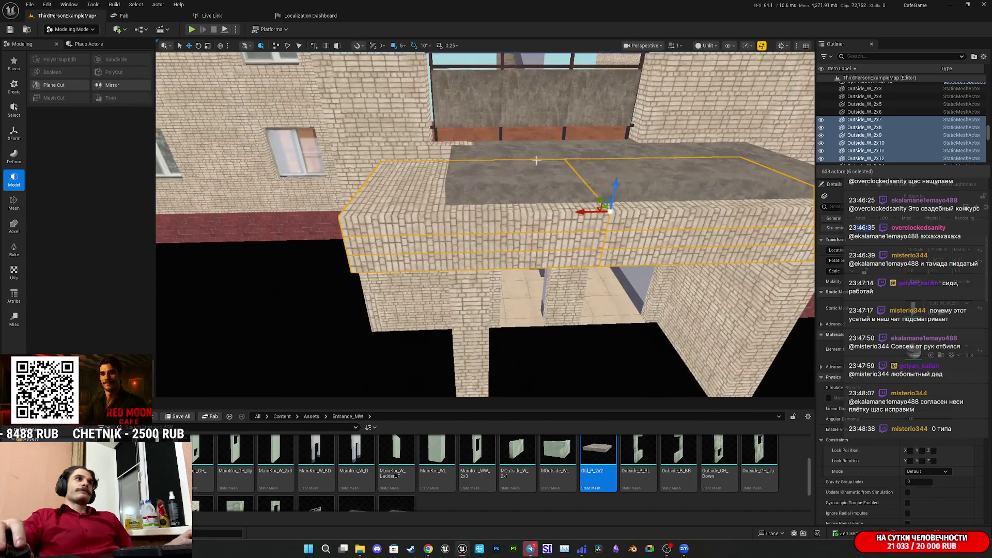
ctrl+click(466, 169)
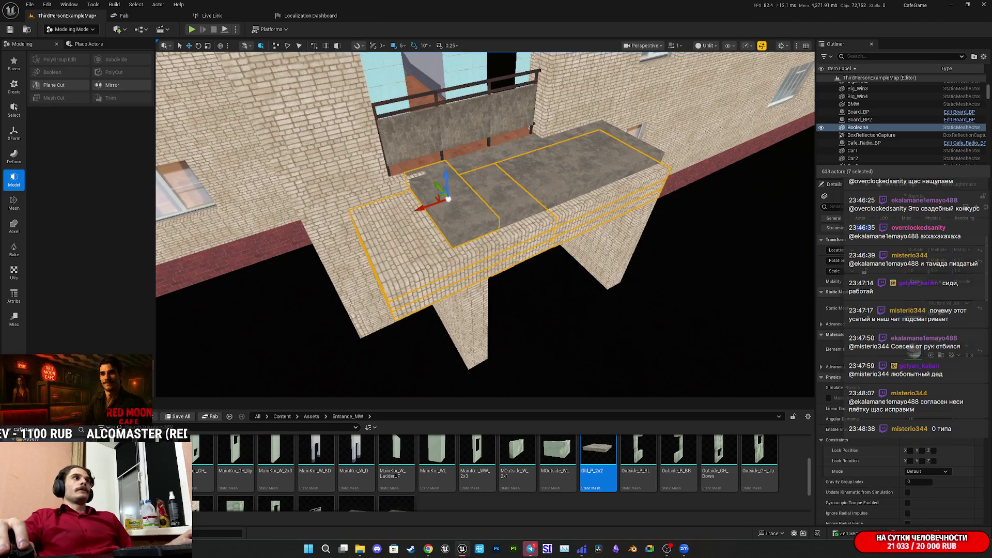
ctrl+click(506, 200)
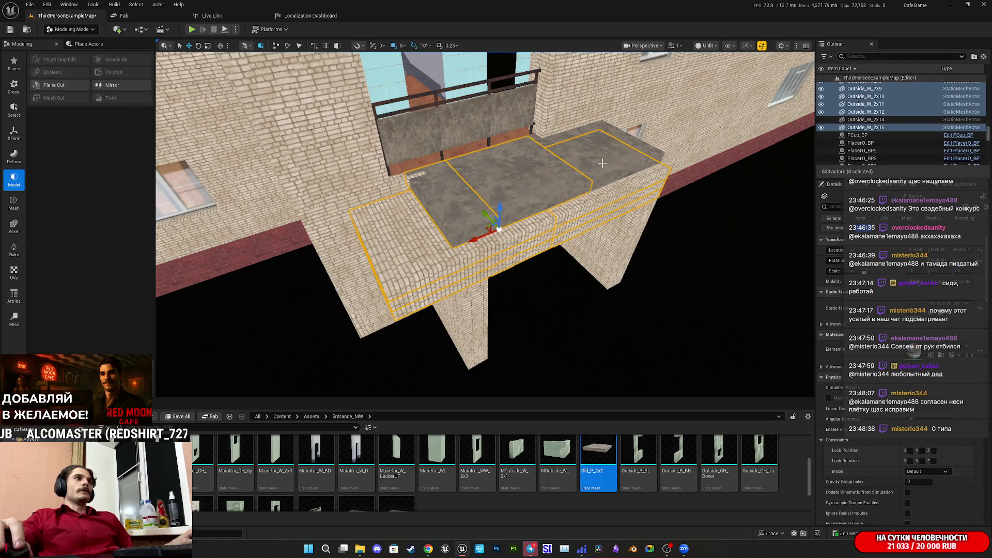
ctrl+click(484, 230)
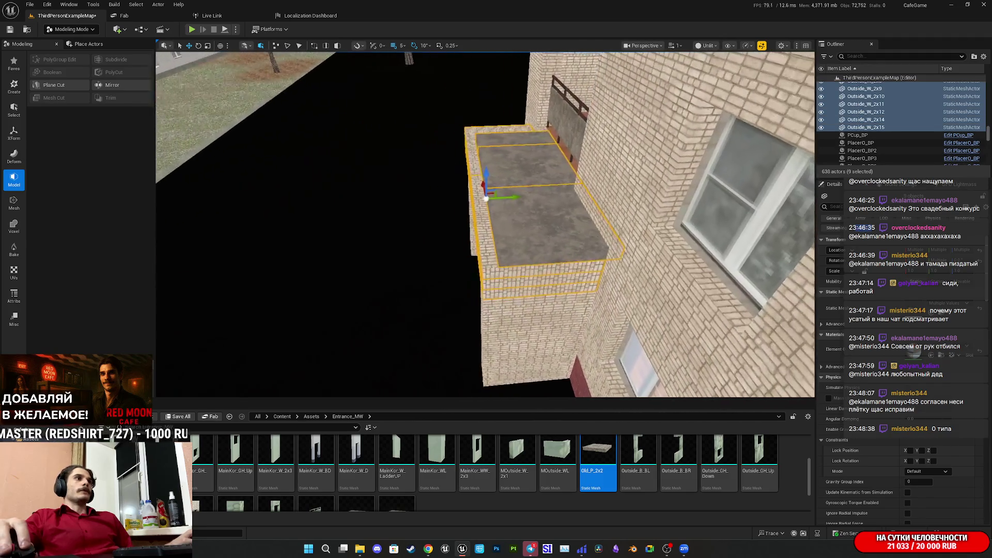
Select the three canopy top slabs and slide them sideways along the canopy.
click(552, 228)
ctrl+click(543, 165)
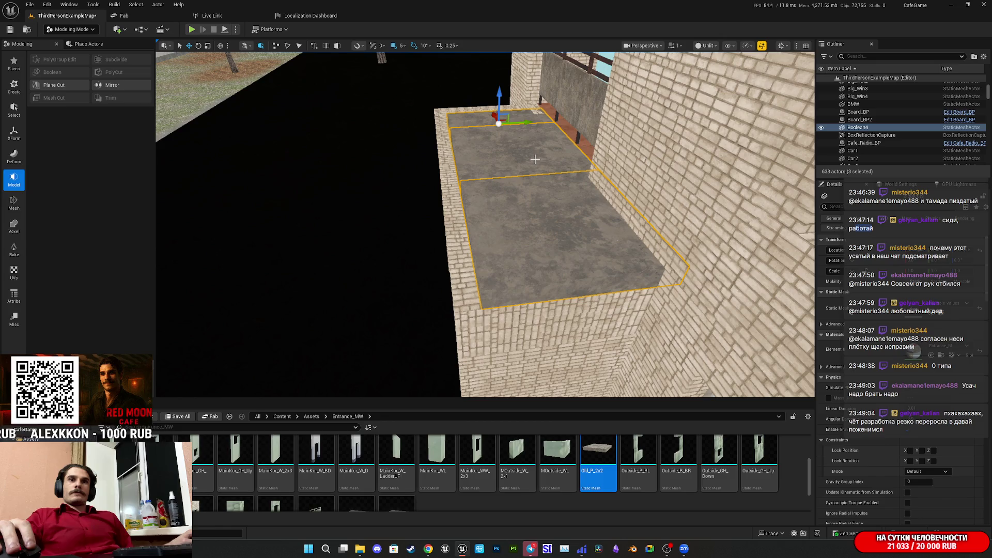
mouse_move(525, 124)
mouse_down()
mouse_move(439, 147)
mouse_move(439, 173)
mouse_move(408, 174)
mouse_move(412, 205)
mouse_move(386, 204)
mouse_up()
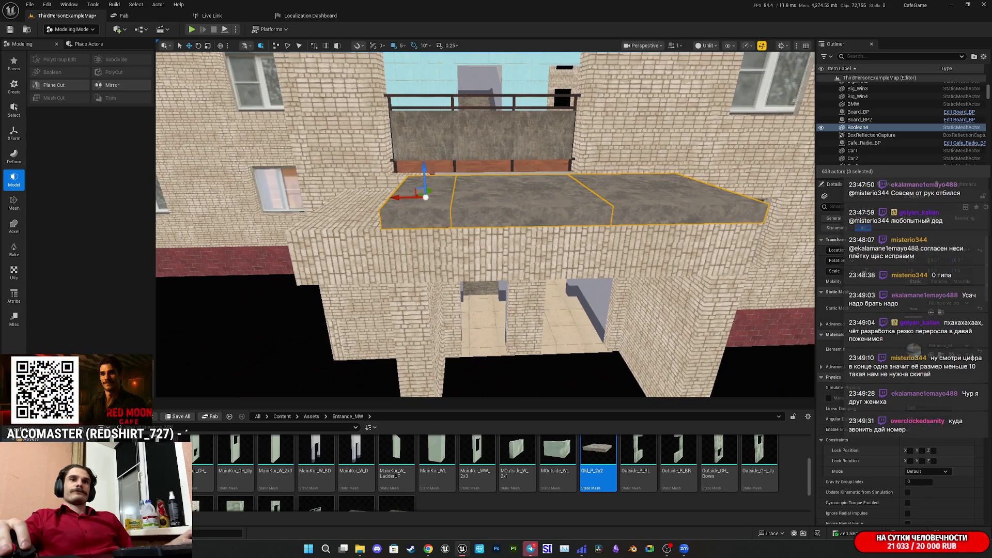
mouse_move(387, 204)
mouse_down()
mouse_move(377, 205)
mouse_move(393, 205)
mouse_up()
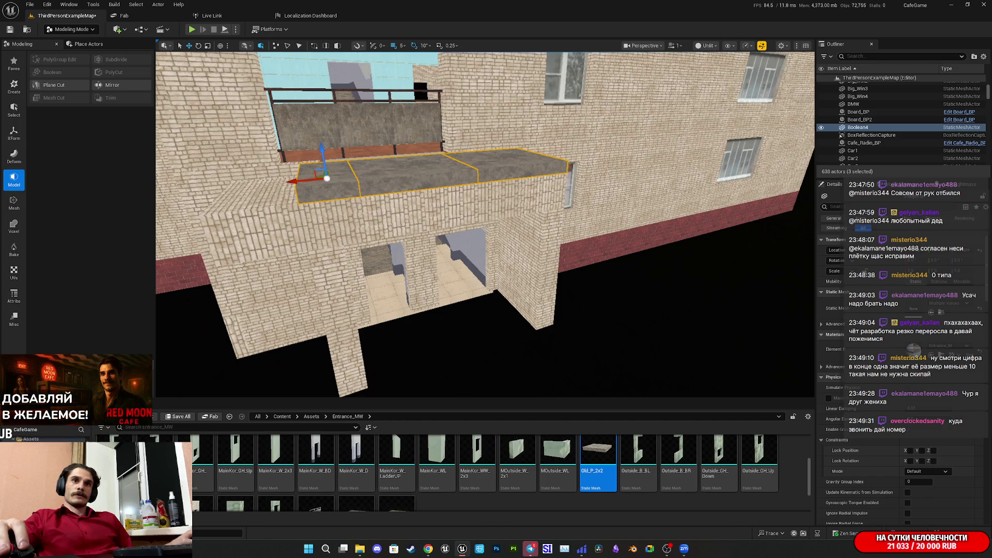
Select the brick wall pieces under and right of the canopy.
scroll(486, 225, up, 8)
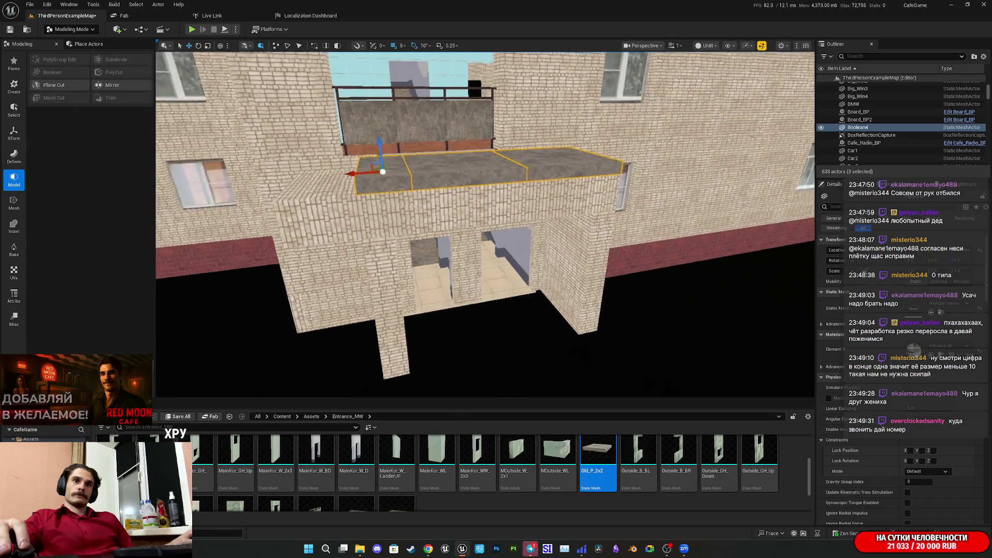
scroll(526, 174, down, 8)
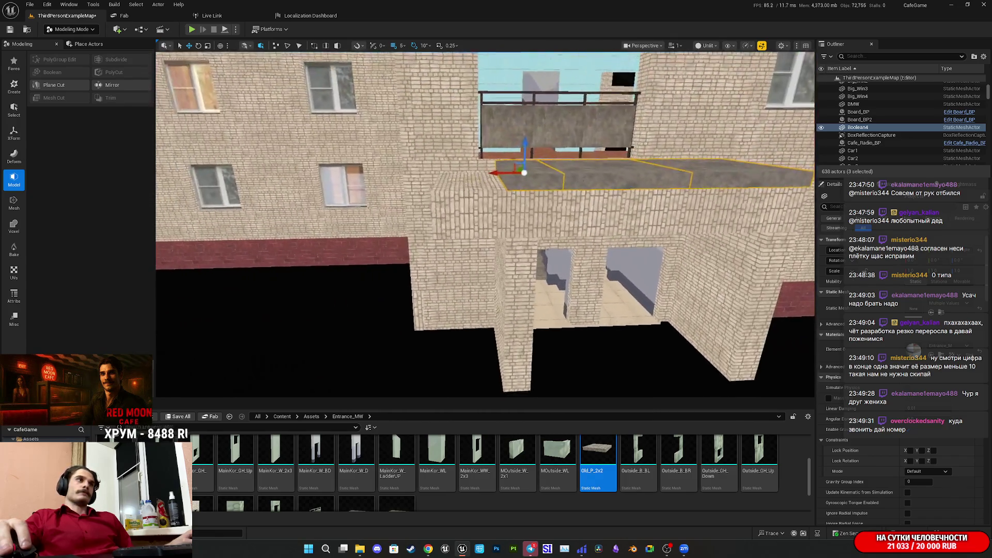
scroll(631, 207, down, 6)
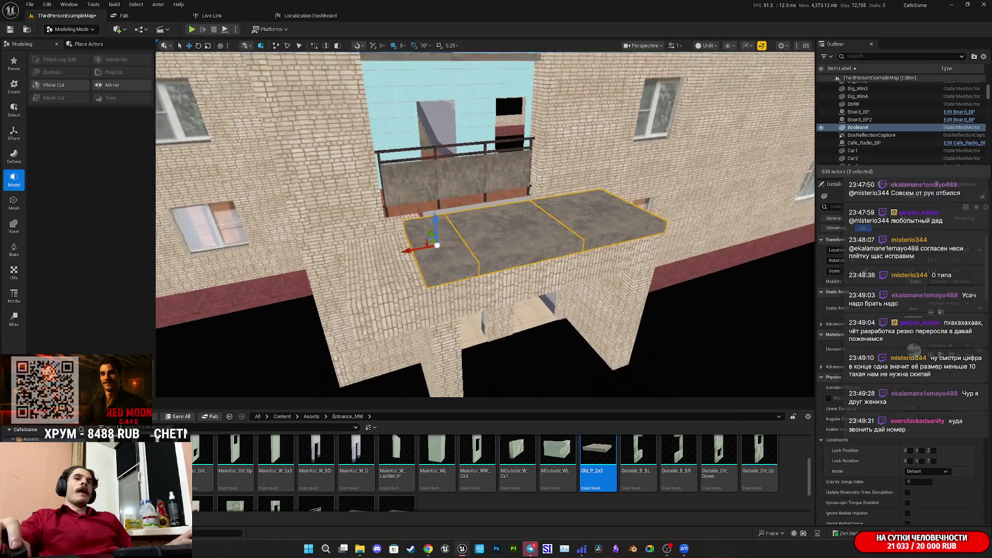
key(a)
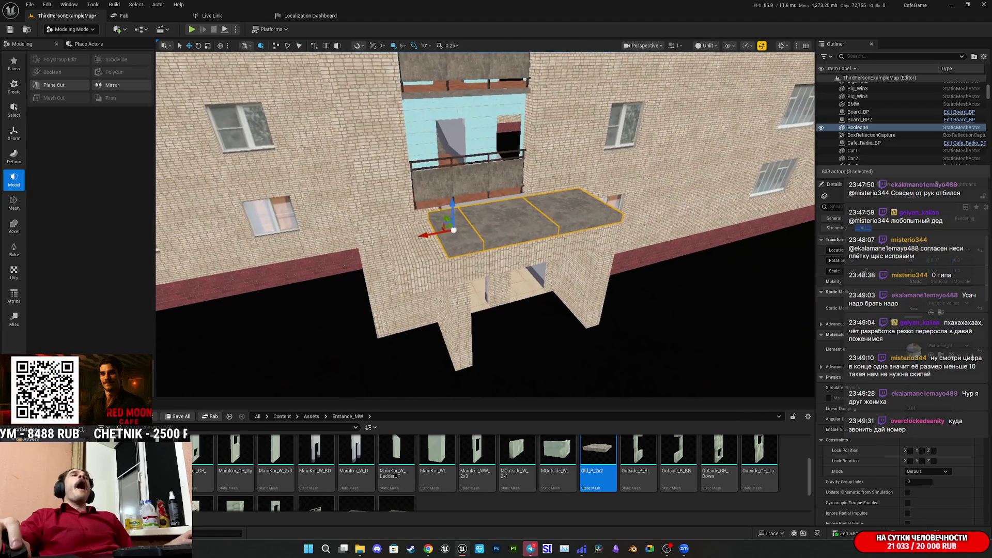
key(w)
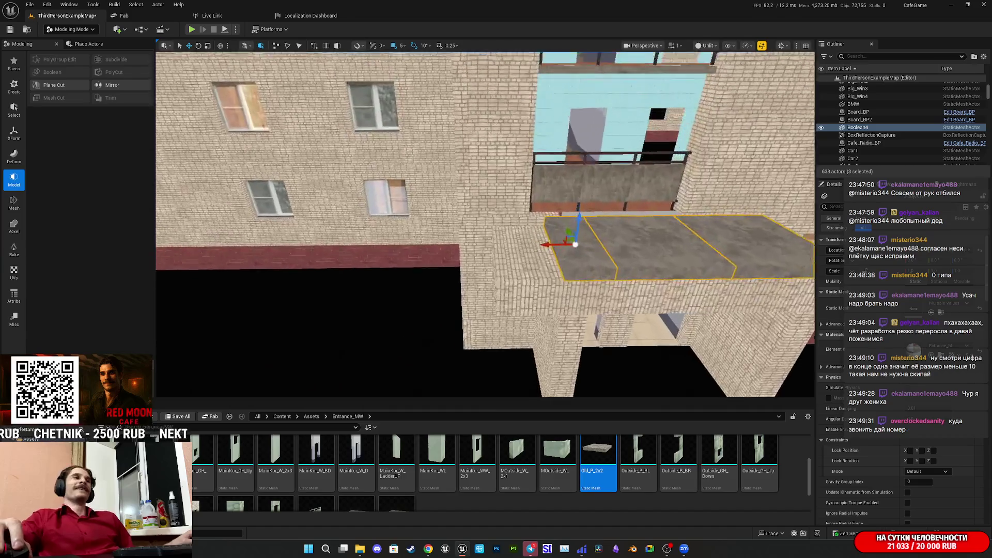
key(a)
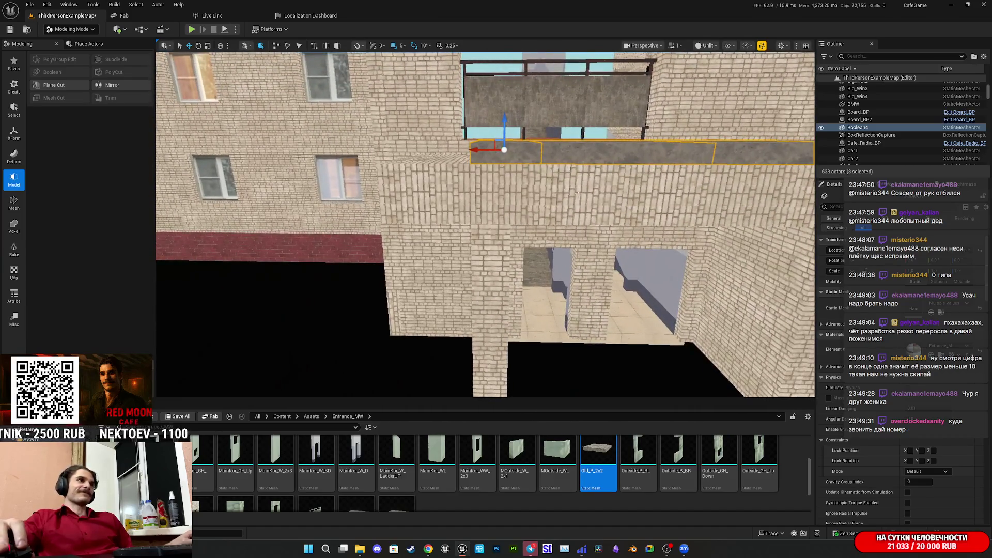
ctrl+click(513, 192)
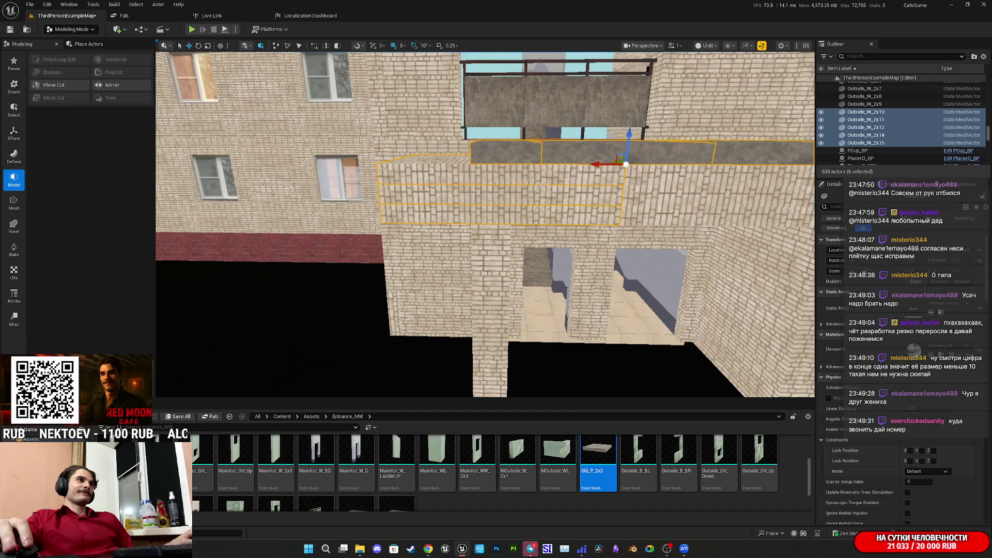
key(d)
ctrl+click(510, 198)
ctrl+click(515, 177)
Add both entrance pillars and one more entrance wall, completing the 13 Outside_W pieces.
ctrl+click(648, 340)
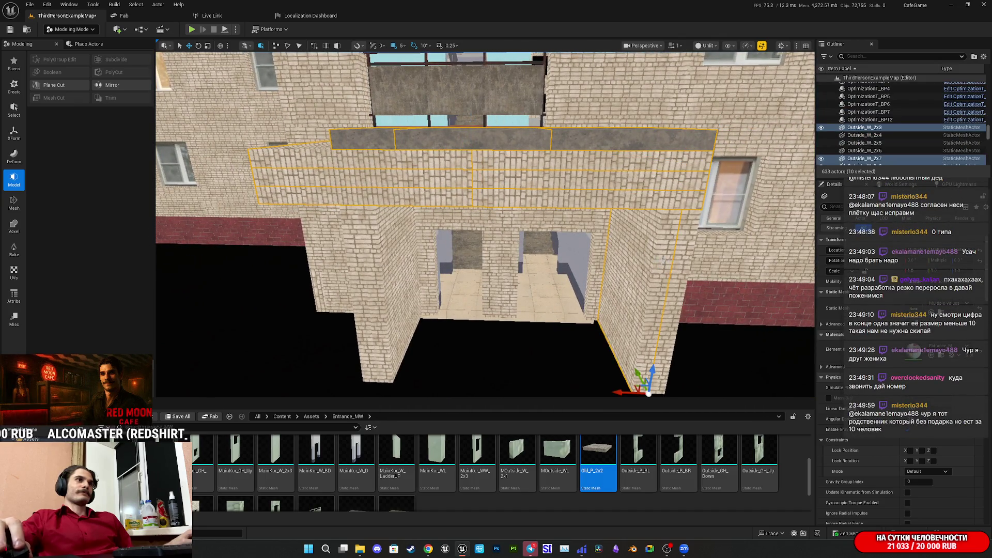
ctrl+click(382, 312)
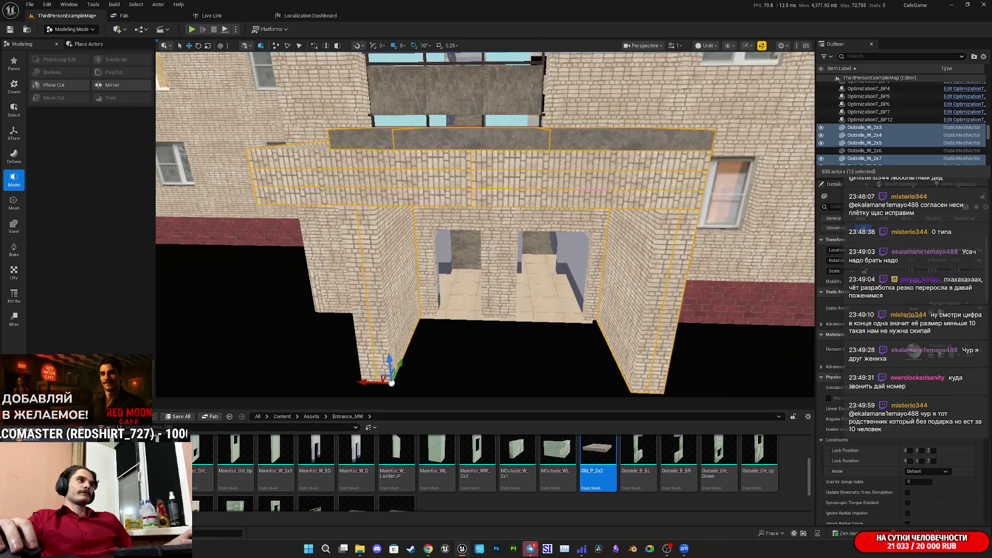
ctrl+click(391, 361)
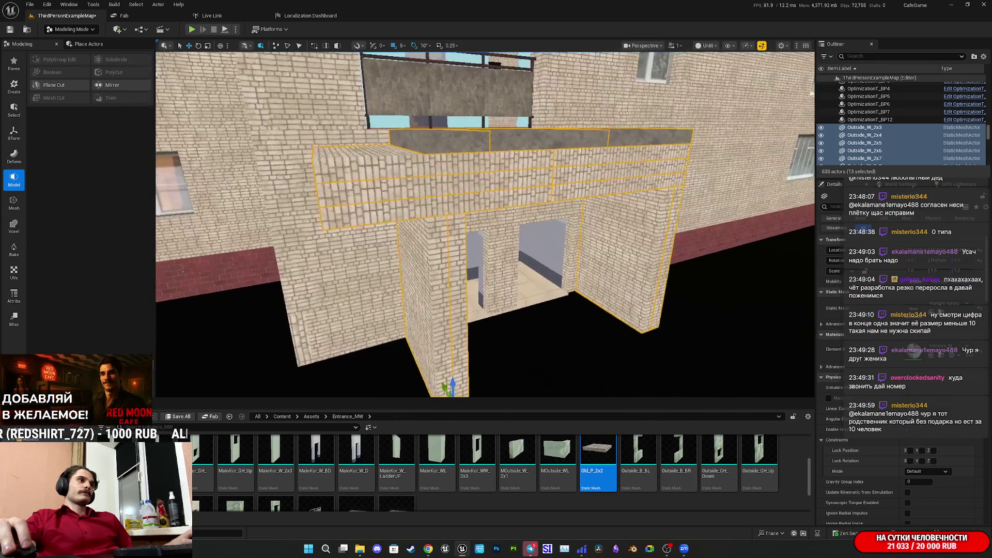
key(d)
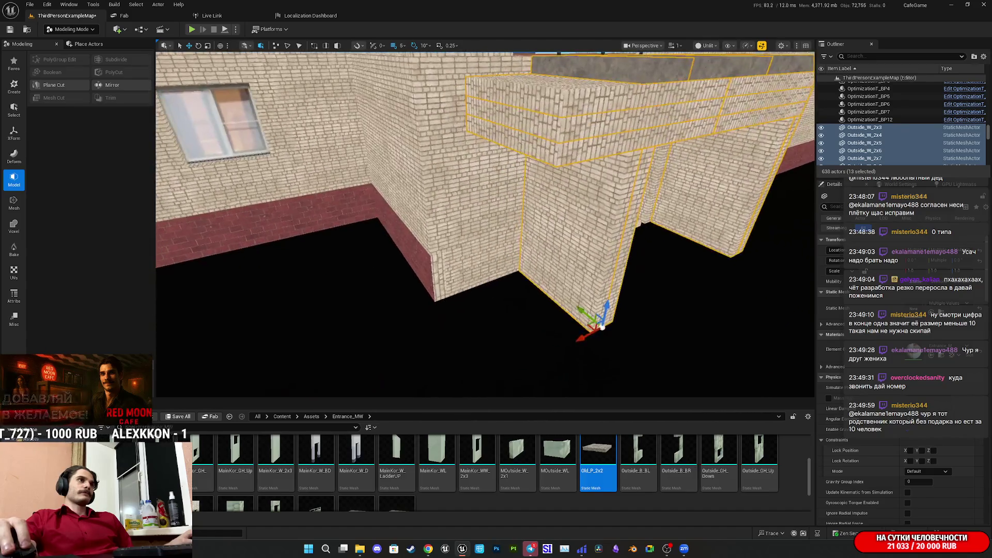
key(s)
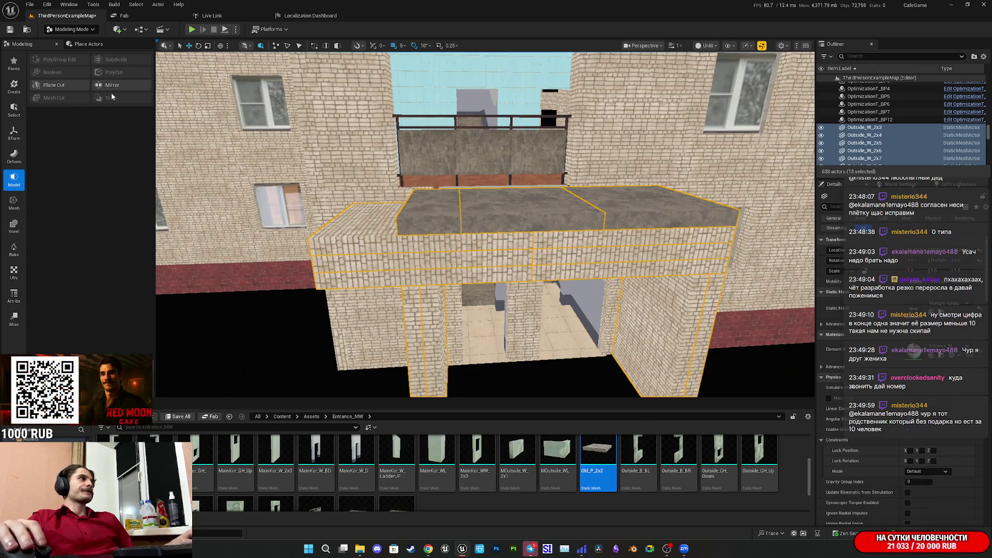
Append the thirteen selected canopy pieces into the single mesh Combined22 with XForm > Append.
click(14, 129)
click(62, 76)
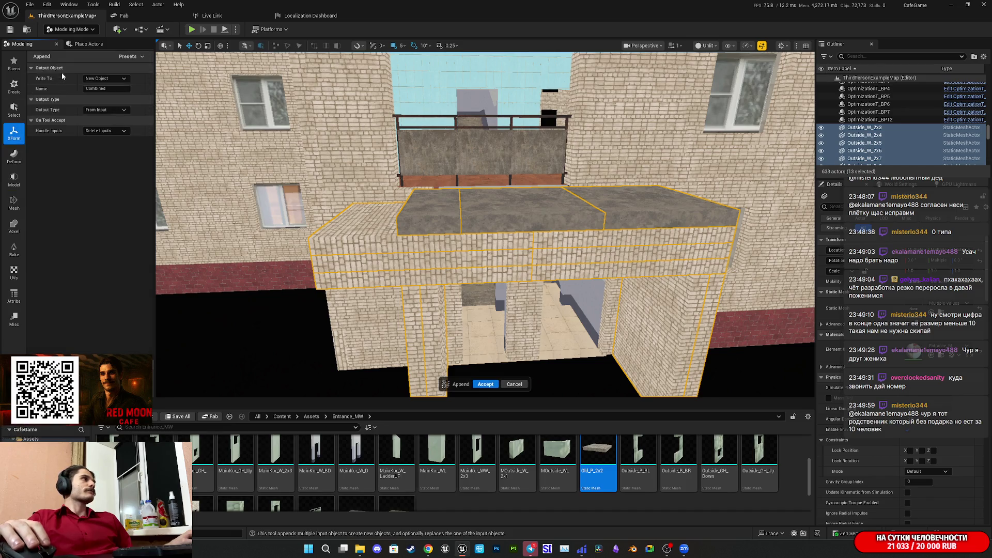
click(486, 384)
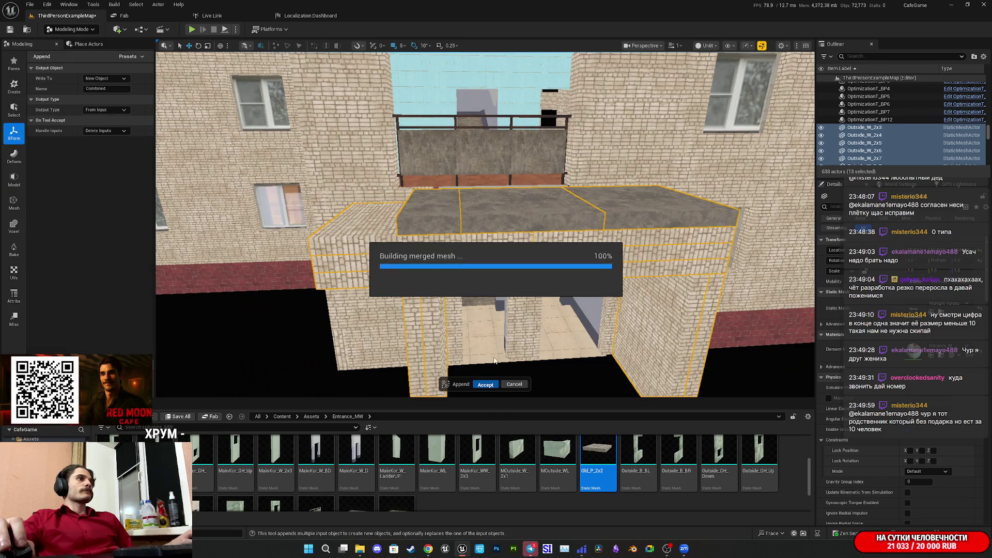
drag(485, 222, 512, 206)
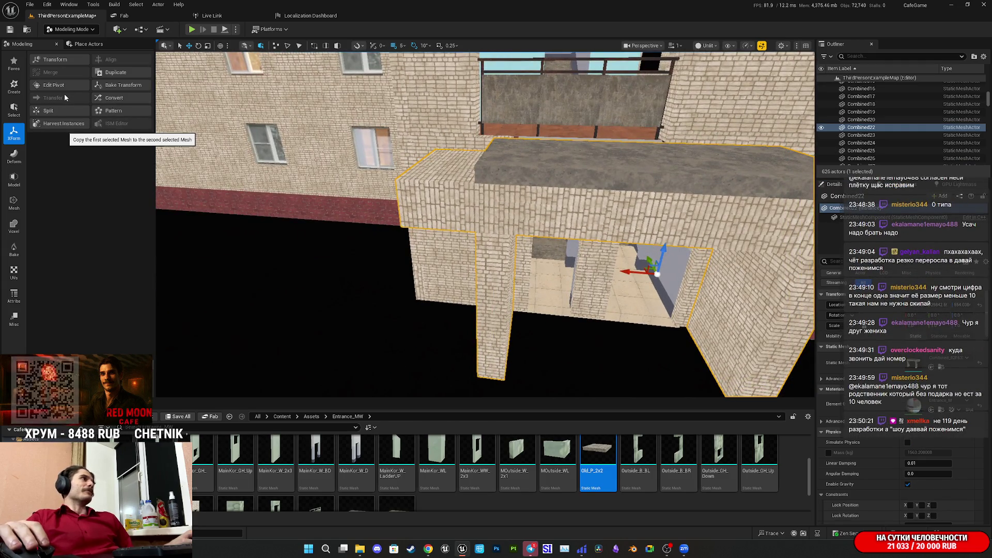
click(12, 182)
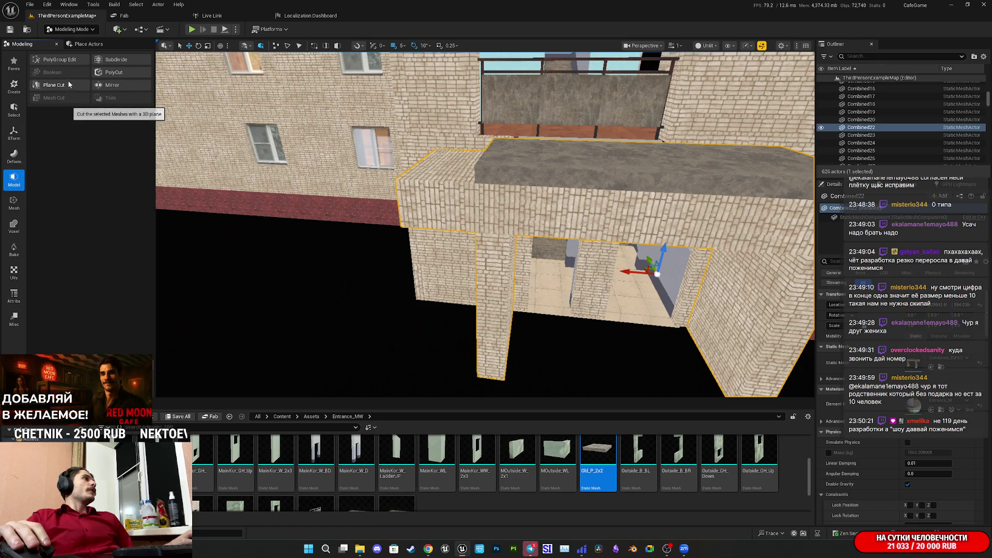
Plane-cut Combined22 with a flipped vertical cut plane, trimming away one side.
click(59, 60)
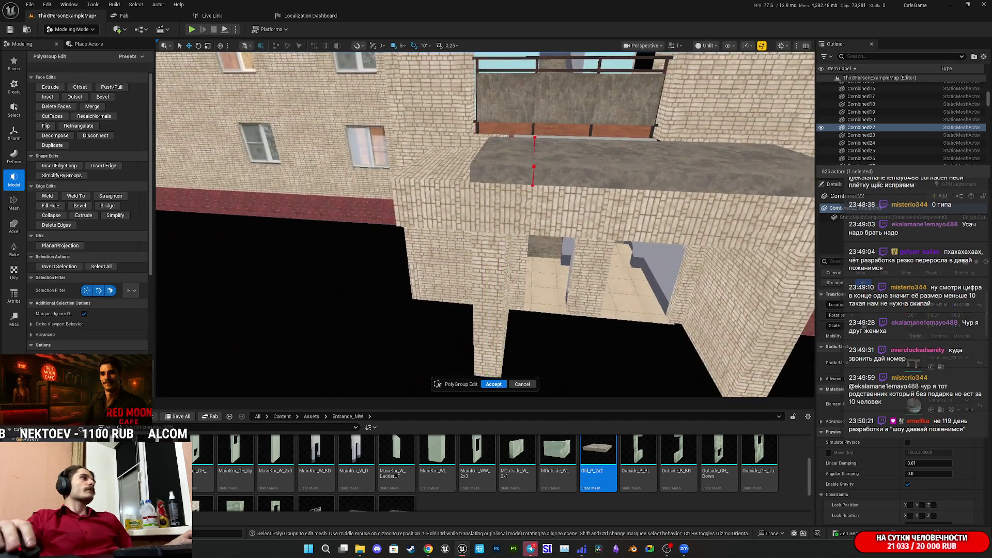
click(523, 384)
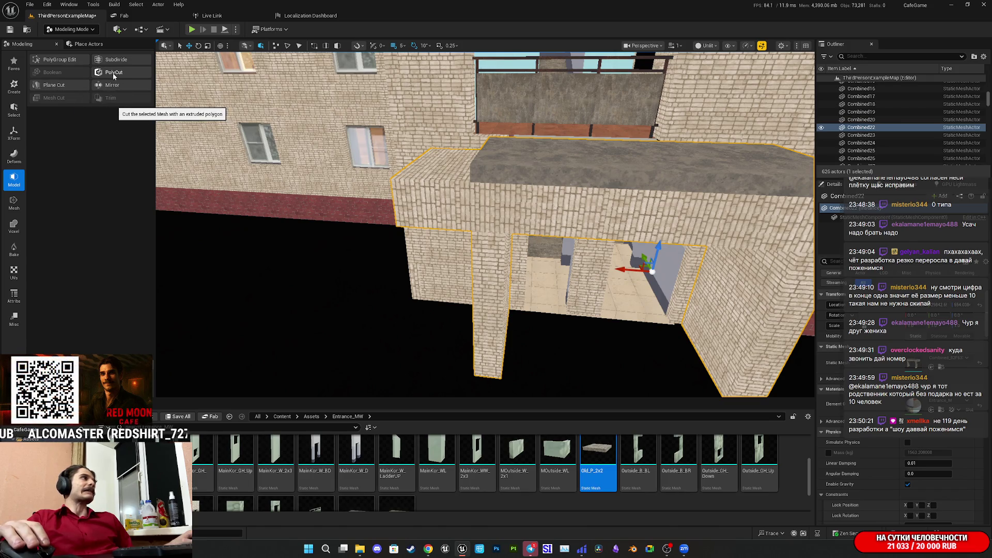
click(54, 84)
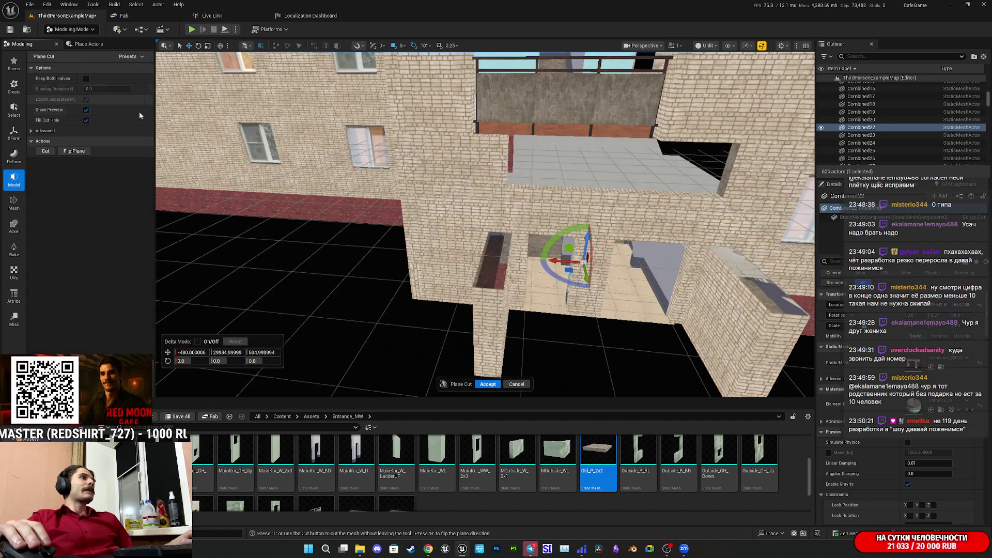
drag(485, 222, 565, 229)
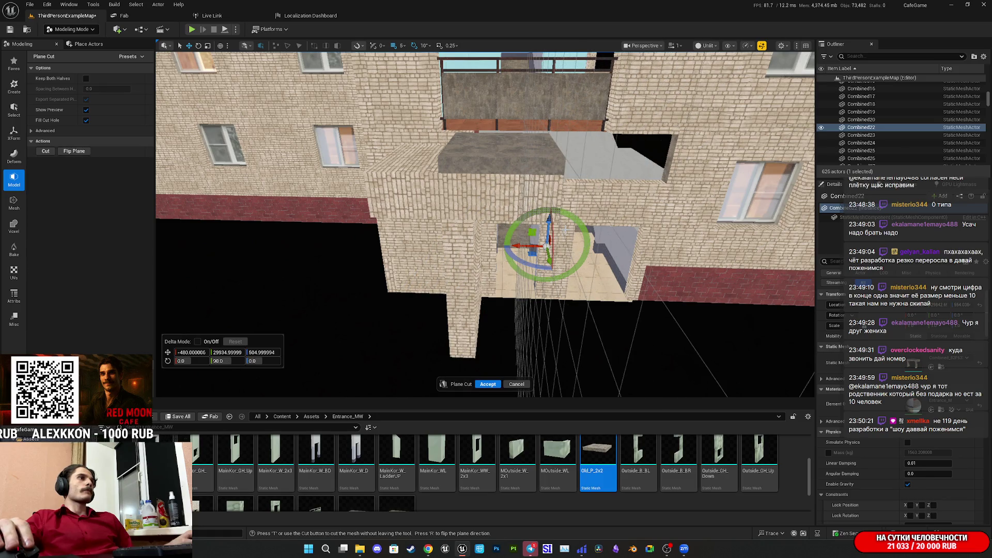
drag(486, 233, 421, 233)
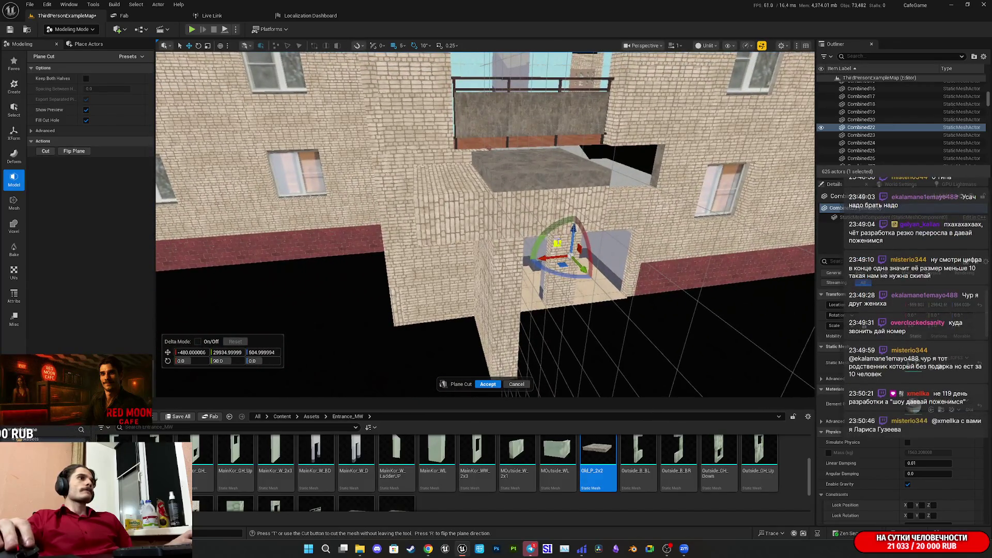
key(r)
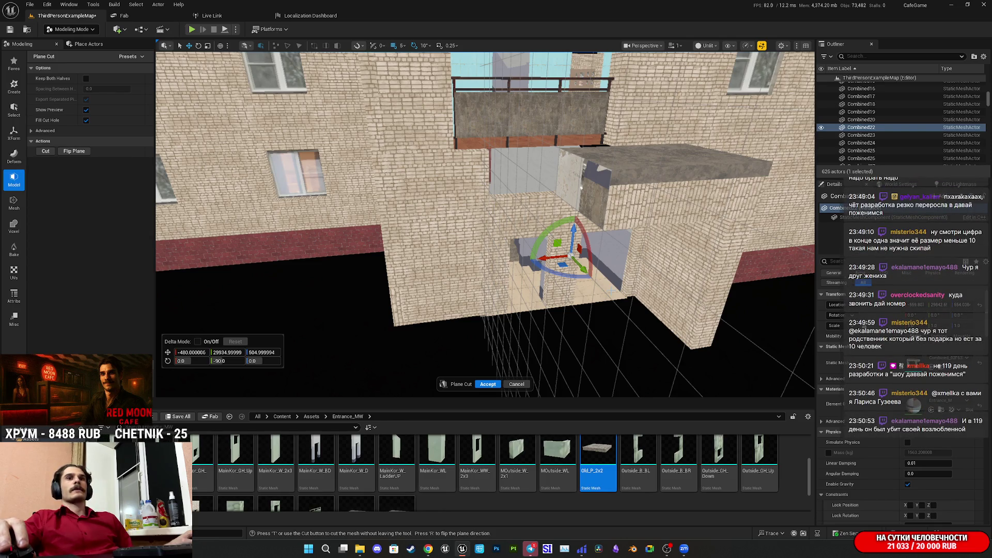
click(487, 384)
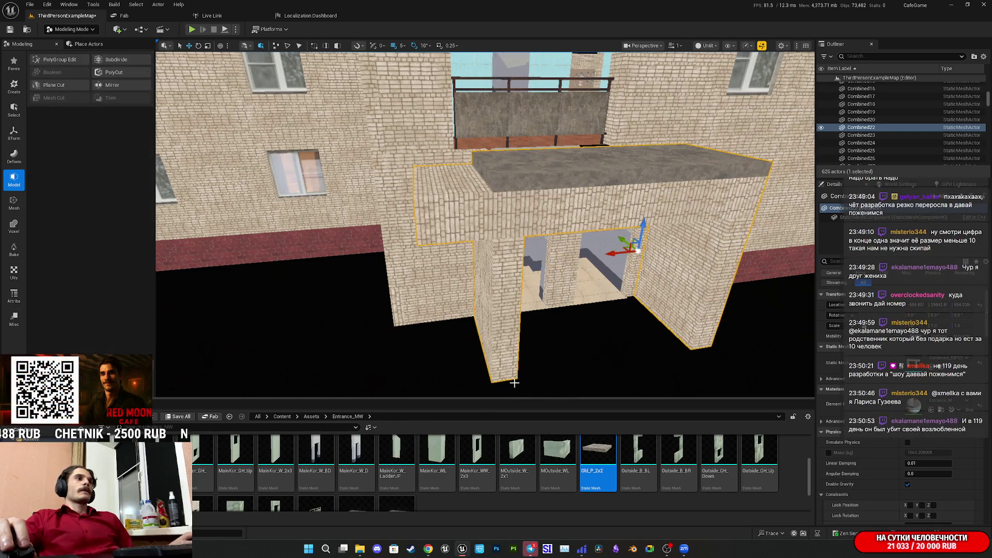
key(f)
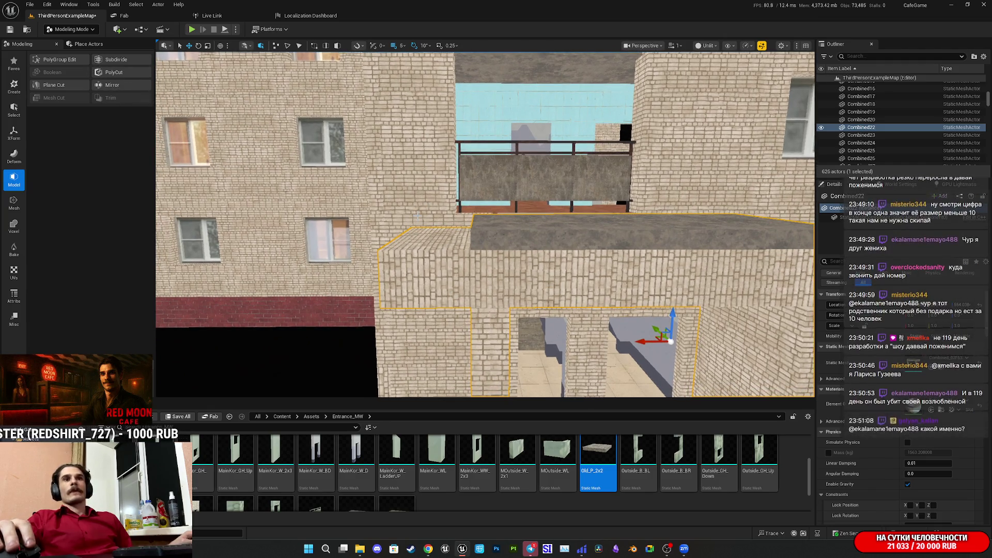
Undo the mesh merge and slide wall strips Outside_W_2x10 to 2x12 to the right.
key(ctrl+z)
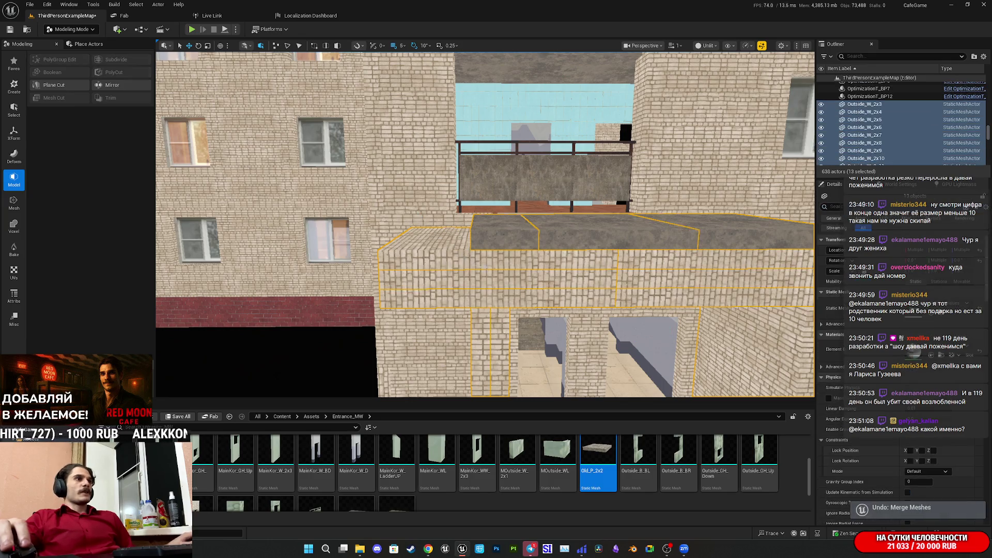
click(454, 244)
ctrl+click(452, 242)
ctrl+click(449, 242)
drag(513, 212, 593, 214)
Select front wall strips Outside_W_2x7 and 2x12 and start a Mesh Boolean on them.
scroll(593, 214, down, 6)
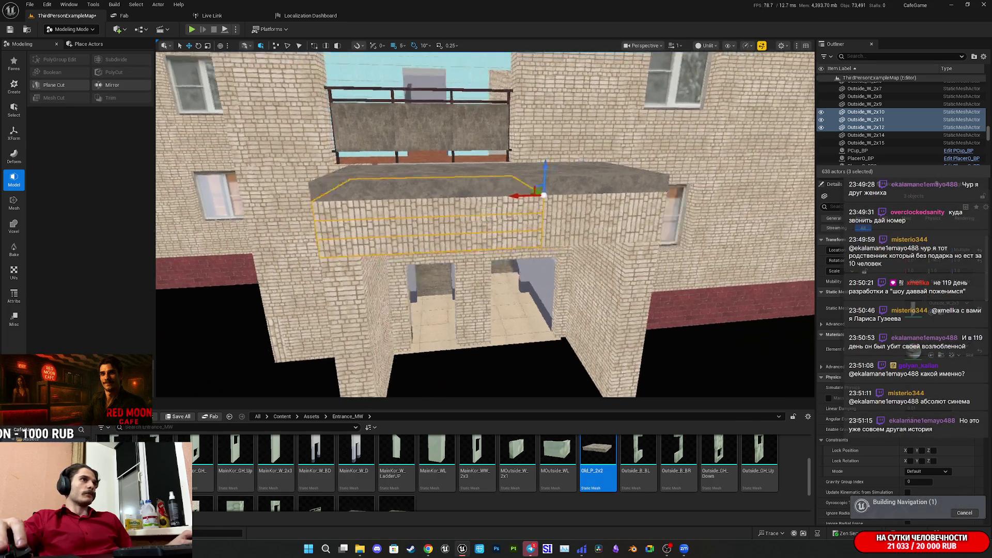
scroll(486, 222, up, 5)
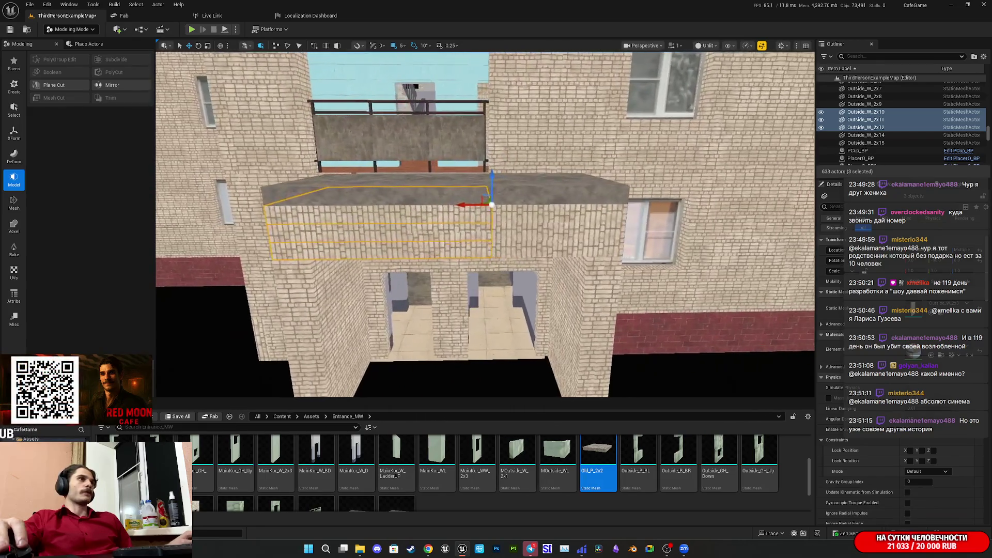
key(a)
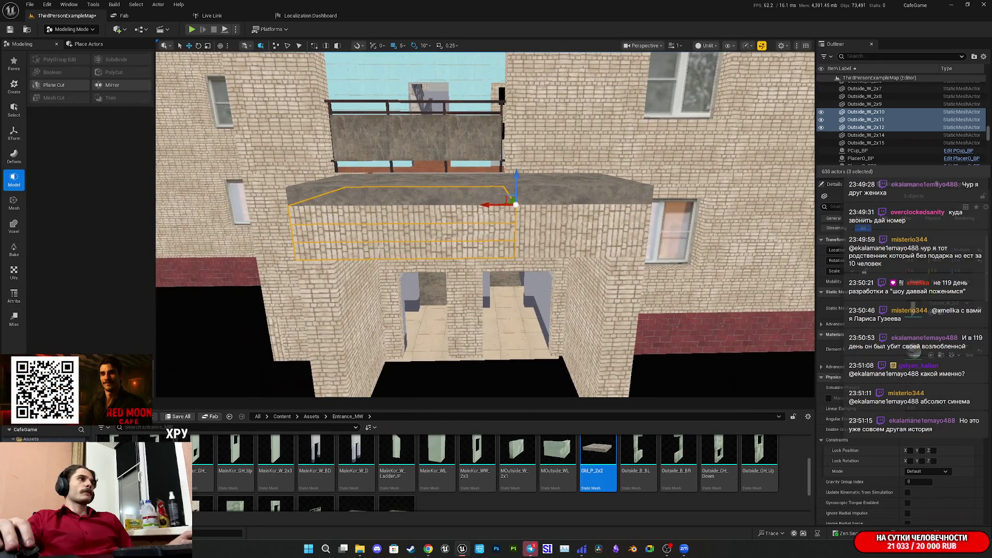
click(379, 248)
ctrl+click(557, 250)
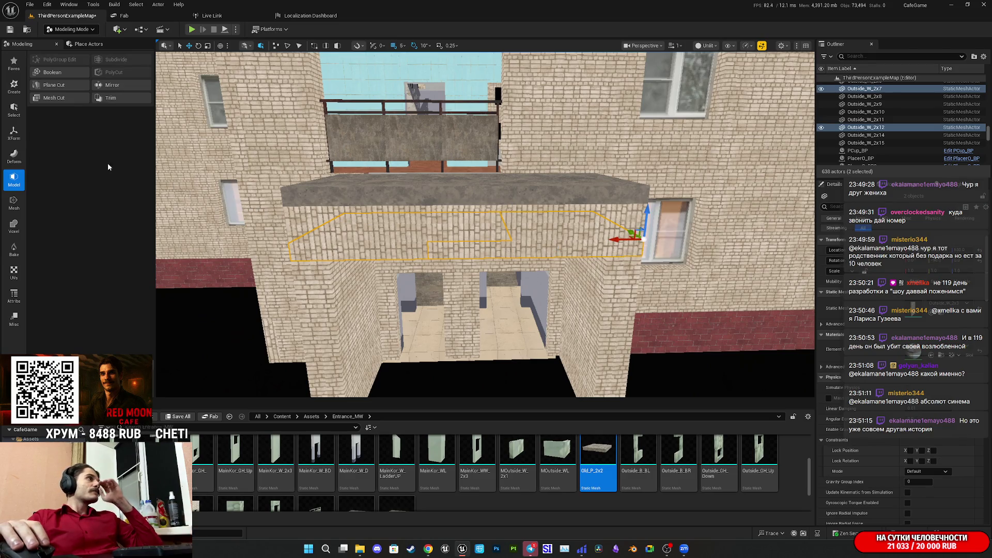
click(53, 73)
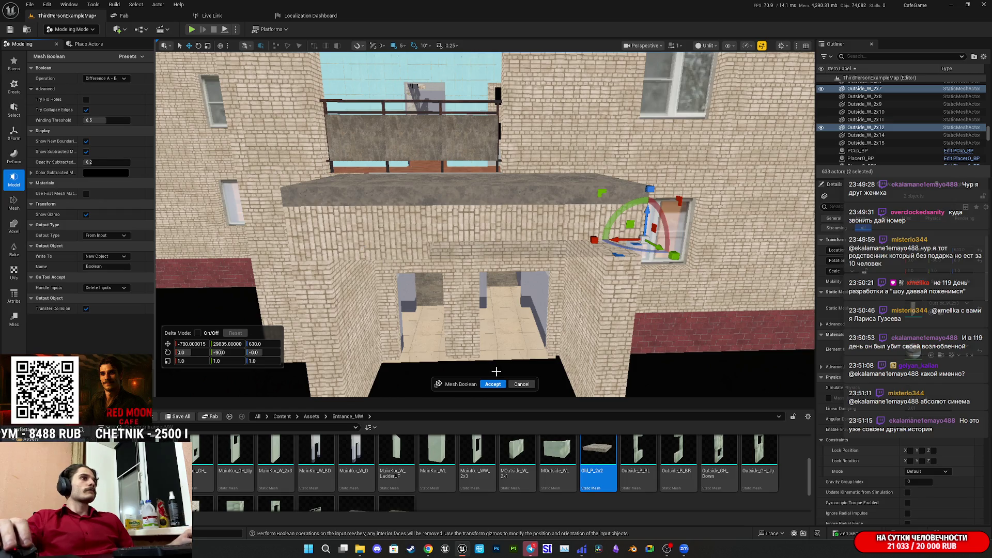
Set the Boolean operation to Union, fusing the two wall strips into the mesh Boolean.
click(108, 79)
click(91, 109)
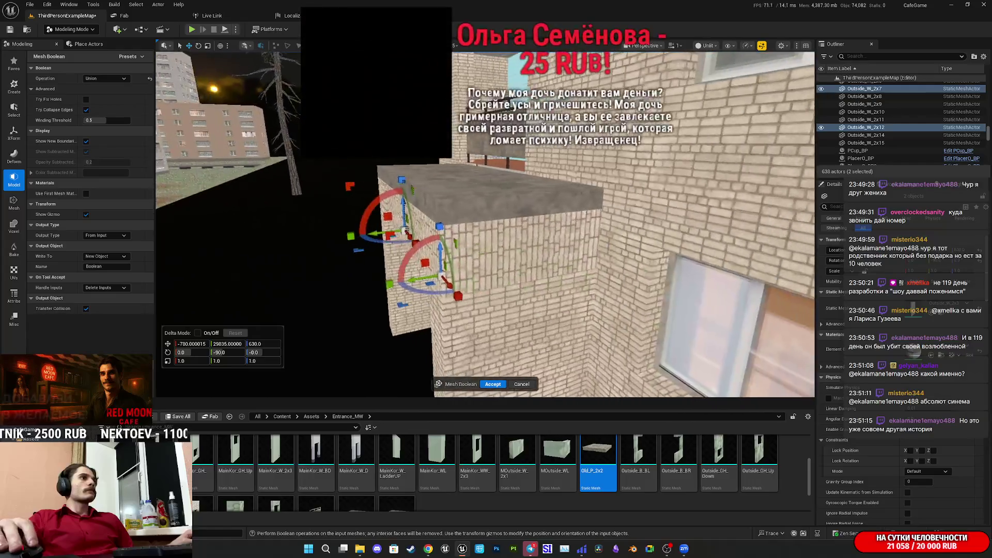
mouse_move(433, 311)
mouse_down()
mouse_move(403, 305)
mouse_move(433, 311)
mouse_up()
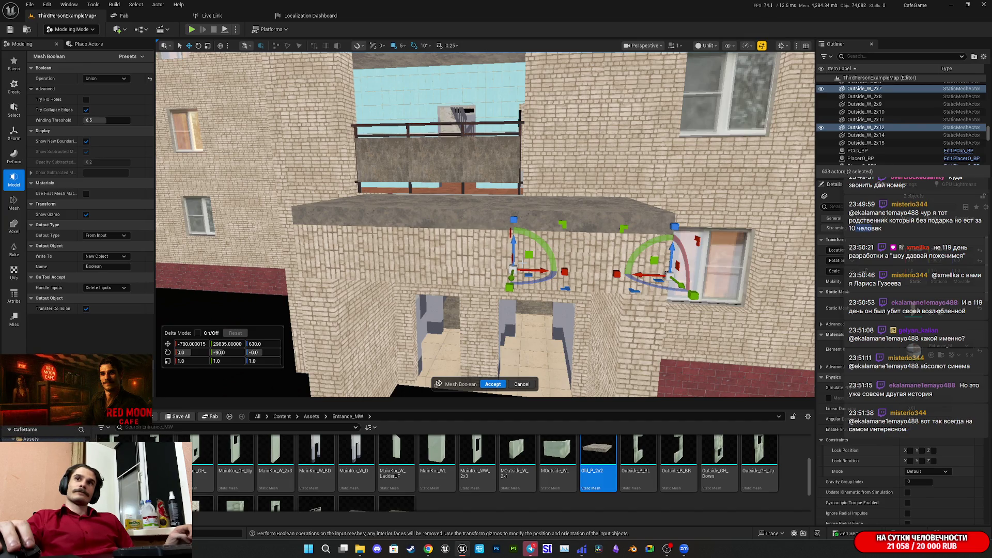
mouse_move(433, 311)
mouse_down()
mouse_move(426, 331)
mouse_move(366, 320)
mouse_move(652, 335)
mouse_up()
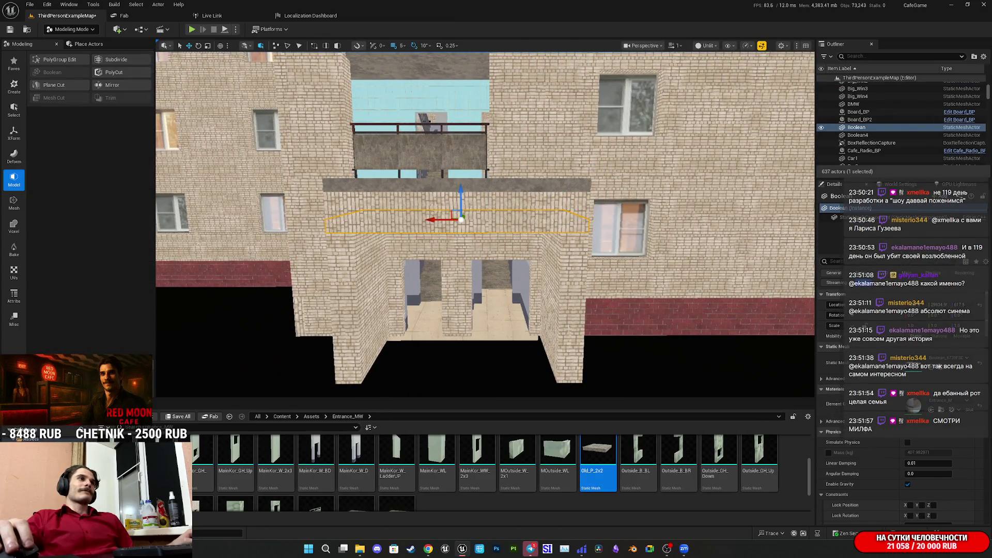
Delete leftover wall strips Outside_W_2x8, 2x11, 2x10 and 2x9.
scroll(499, 382, up, 3)
scroll(485, 225, up, 3)
scroll(485, 225, up, 5)
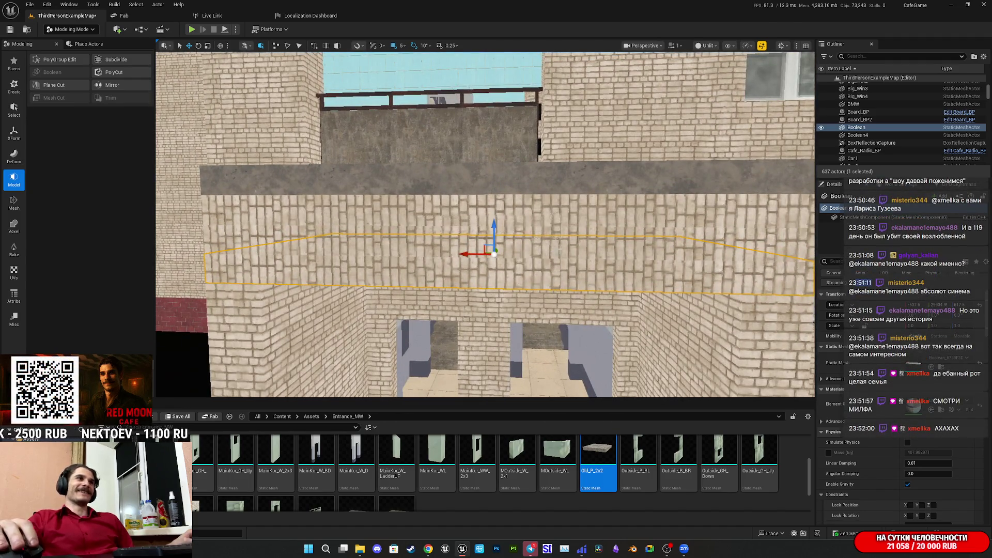
click(569, 227)
ctrl+click(347, 243)
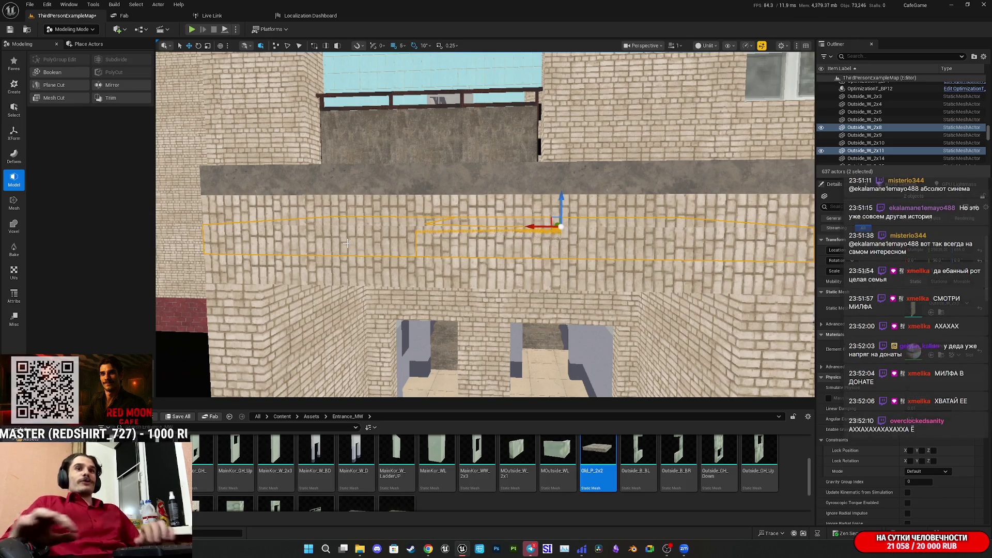
key(Delete)
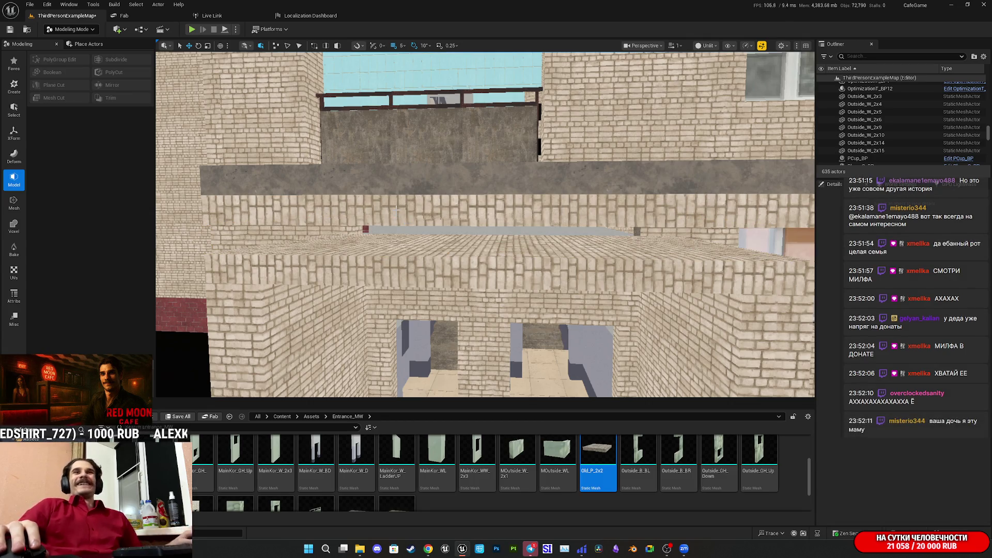
click(555, 217)
ctrl+click(614, 215)
key(Delete)
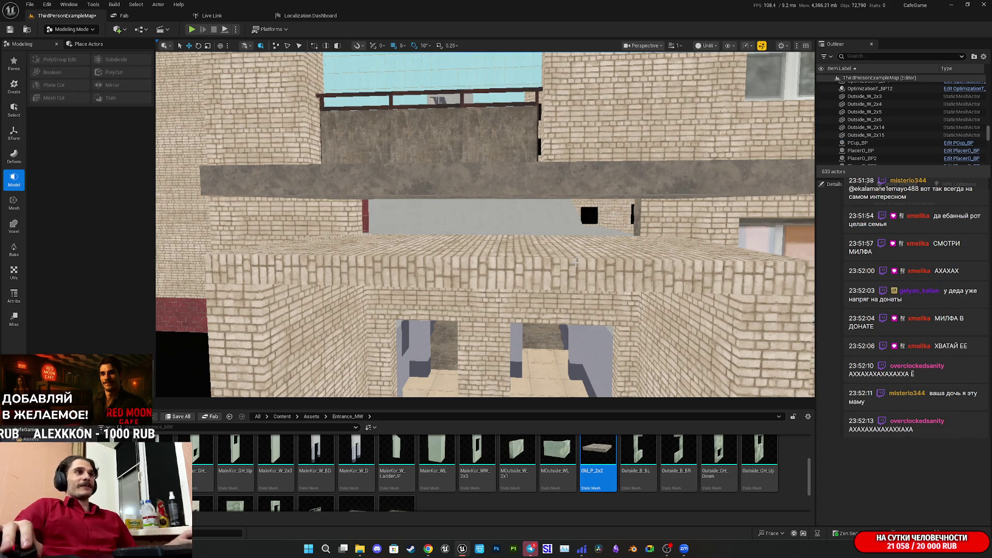
Duplicate the Boolean strip and raise the copy above the original.
click(615, 248)
key(f)
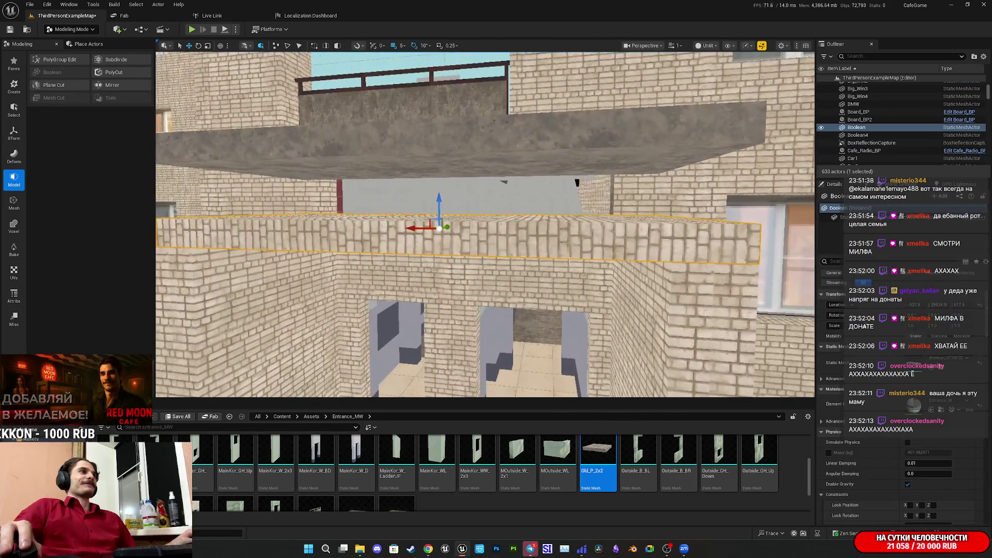
drag(438, 207, 437, 177)
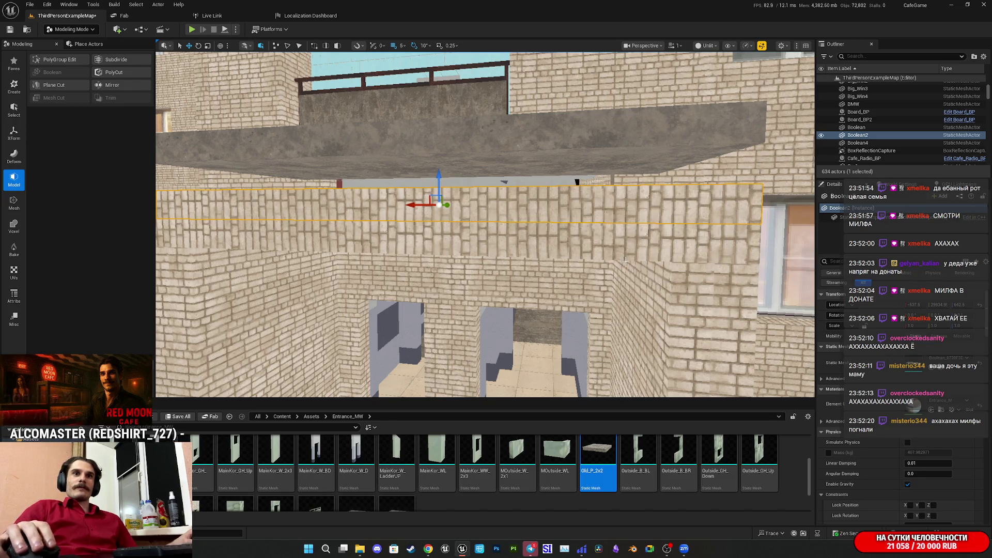
mouse_move(485, 224)
mouse_down()
mouse_move(449, 226)
mouse_move(449, 238)
mouse_move(448, 217)
mouse_move(452, 230)
mouse_move(484, 161)
mouse_move(486, 209)
mouse_move(527, 212)
mouse_move(509, 186)
mouse_up()
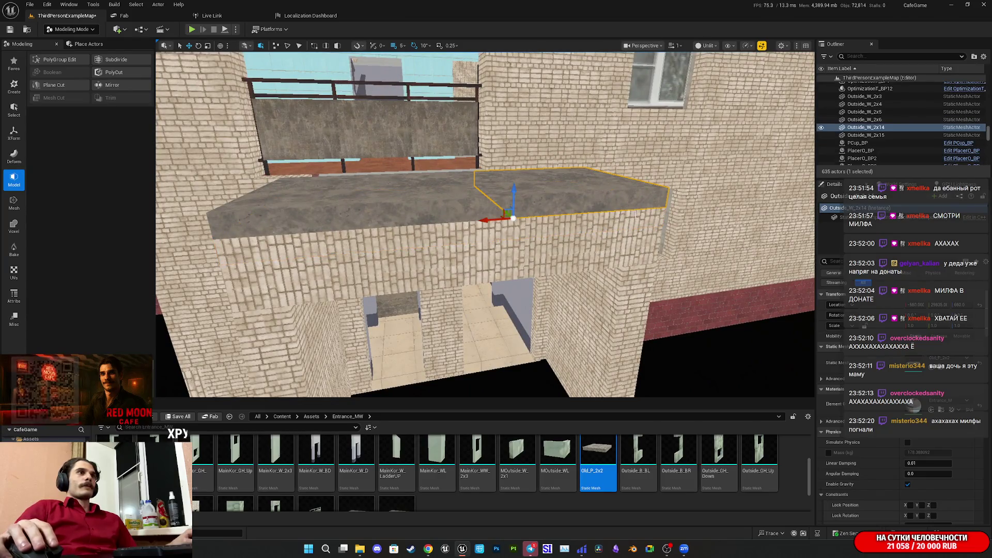
Select the Boolean canopy slabs and Outside_W entrance walls, then start an Append into Combined.
ctrl+click(540, 211)
ctrl+click(276, 221)
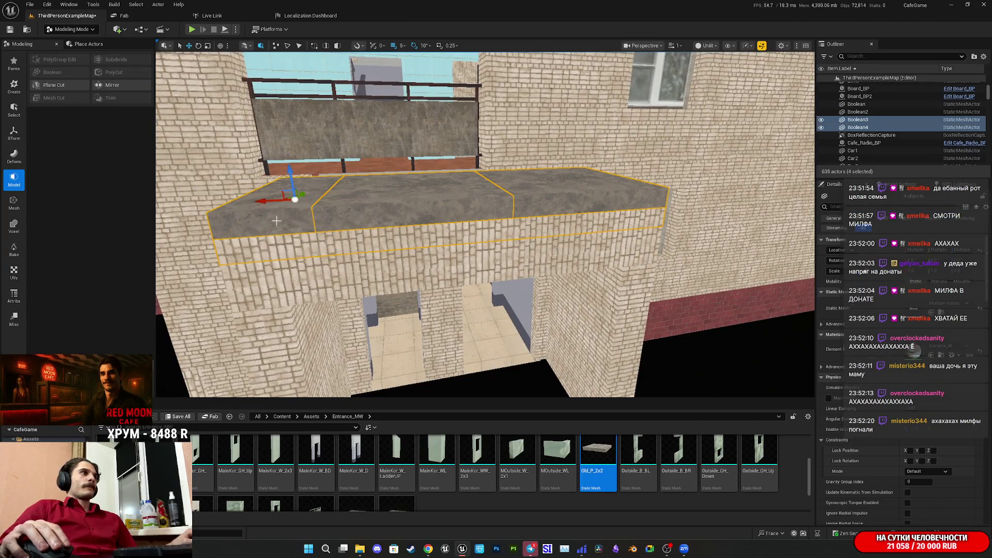
ctrl+click(296, 268)
ctrl+click(329, 292)
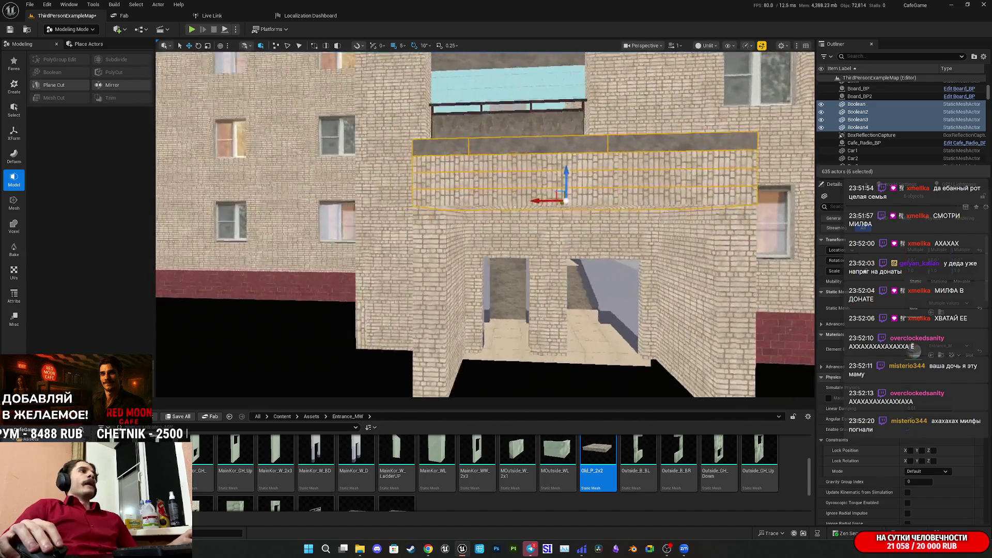
ctrl+click(546, 219)
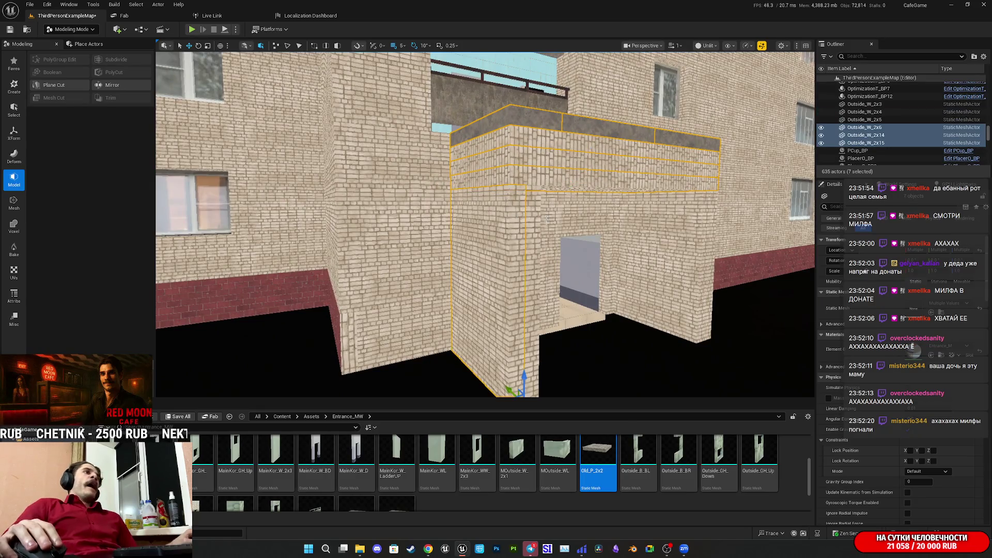
ctrl+click(534, 220)
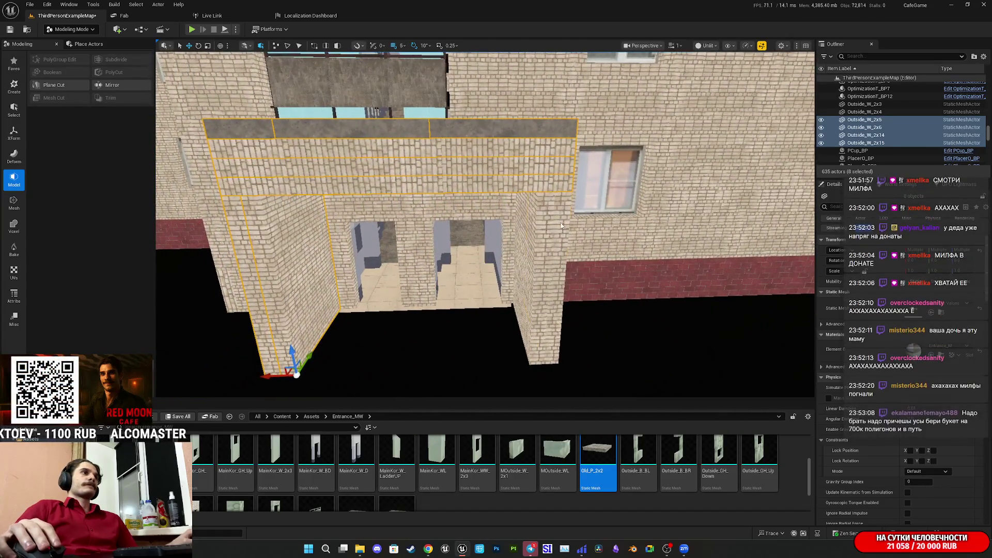
ctrl+click(536, 221)
ctrl+click(538, 222)
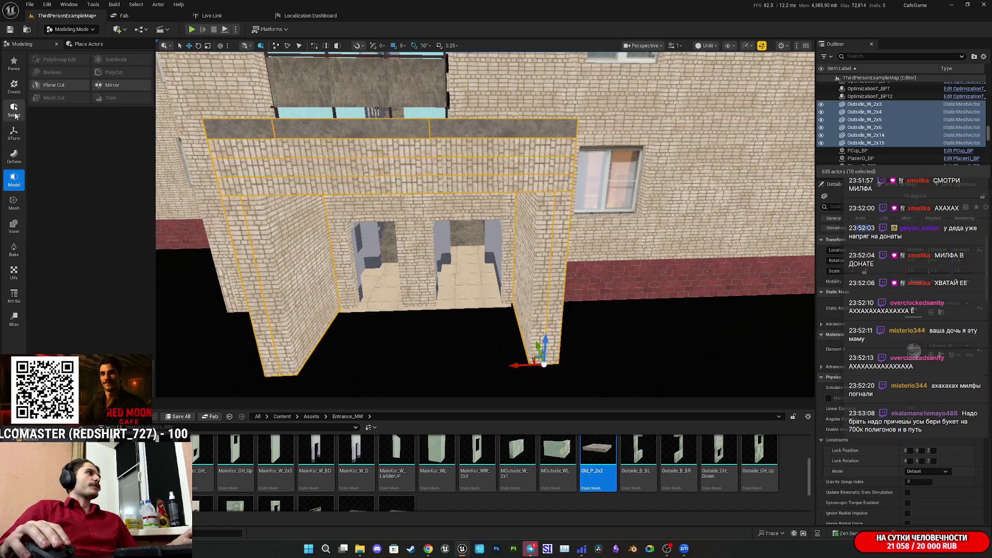
click(14, 132)
click(50, 73)
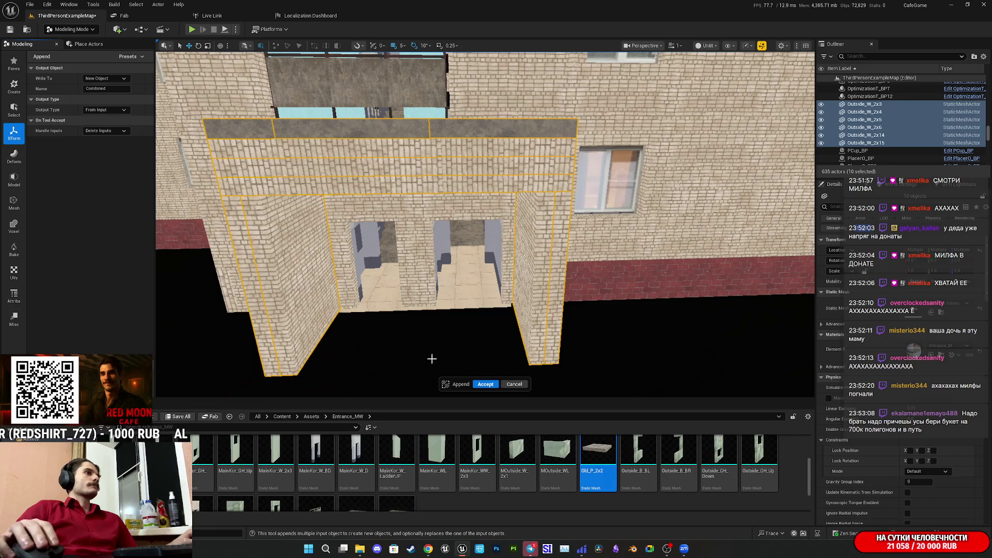
Accept the merge into Combined22, then add the balcony Combined64 to the selection.
click(485, 384)
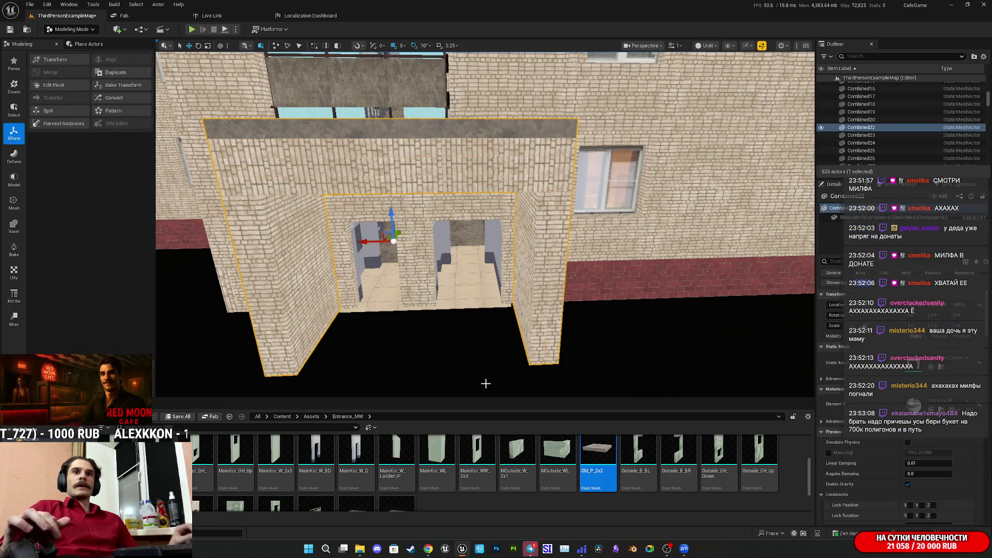
mouse_move(543, 244)
mouse_down()
mouse_move(501, 250)
mouse_move(491, 238)
mouse_move(560, 261)
mouse_move(521, 233)
mouse_move(521, 250)
mouse_up()
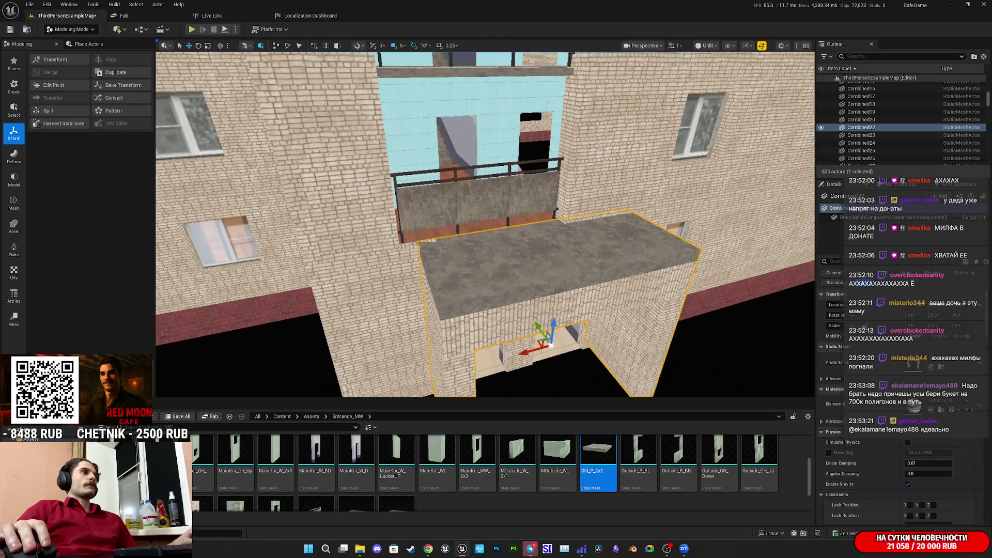
ctrl+click(381, 278)
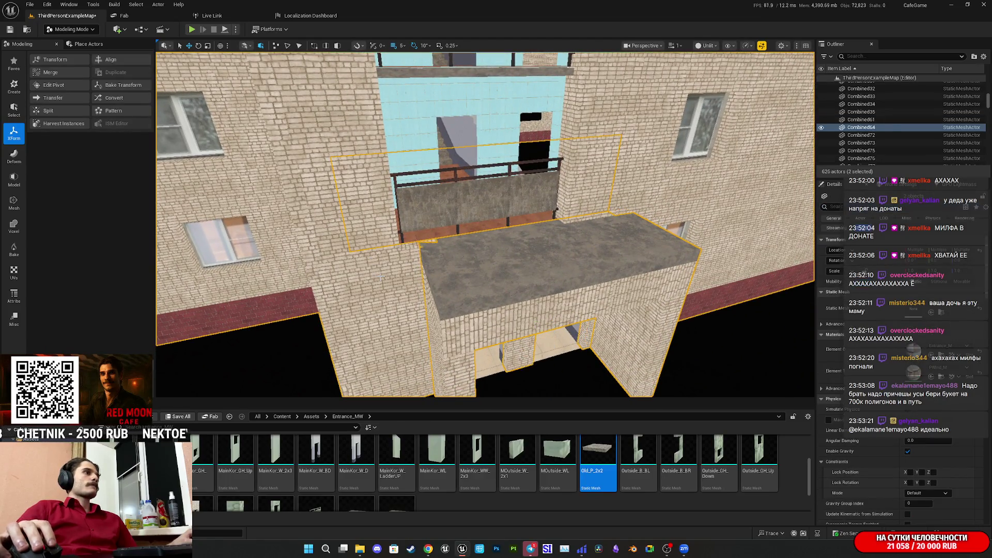
Move the view closer to the balcony and switch the Modeling sidebar to the Model category.
drag(295, 223, 242, 188)
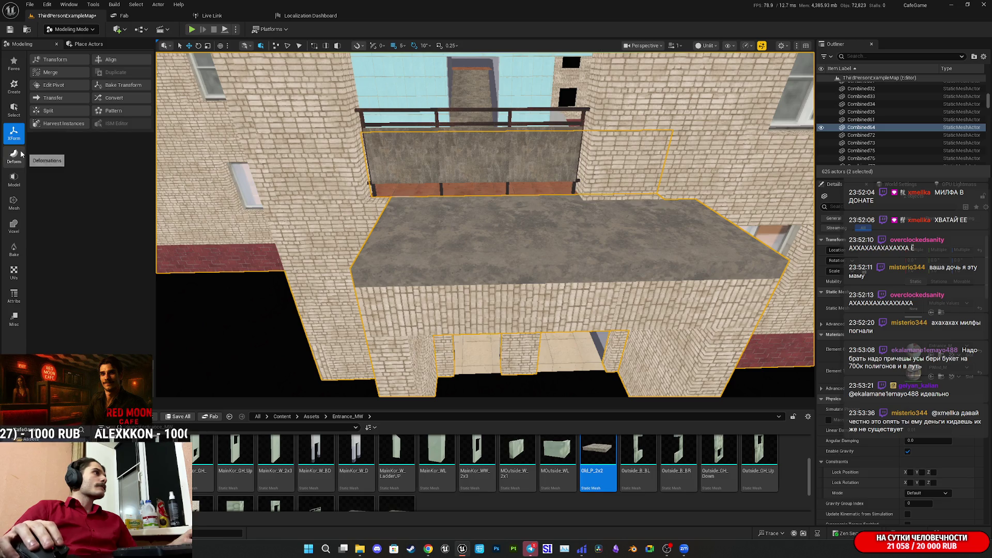
click(14, 179)
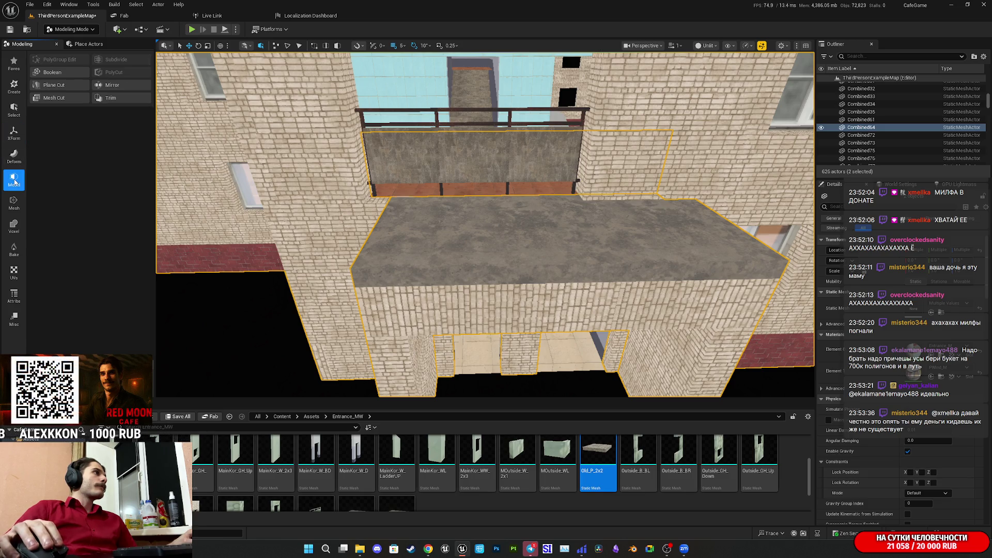
Start a Mesh Boolean on the entrance and balcony, trying Difference B - A, then Difference A - B.
click(55, 74)
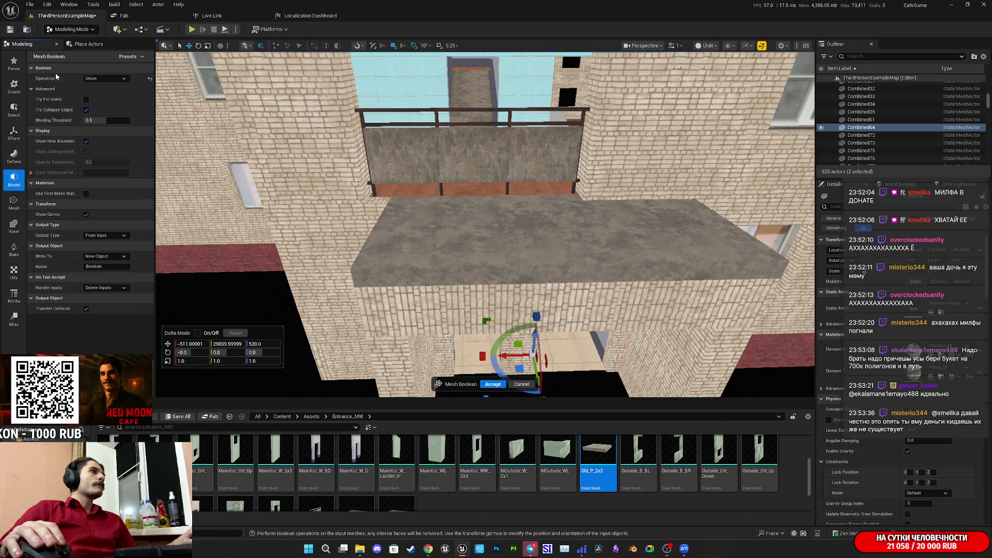
click(103, 78)
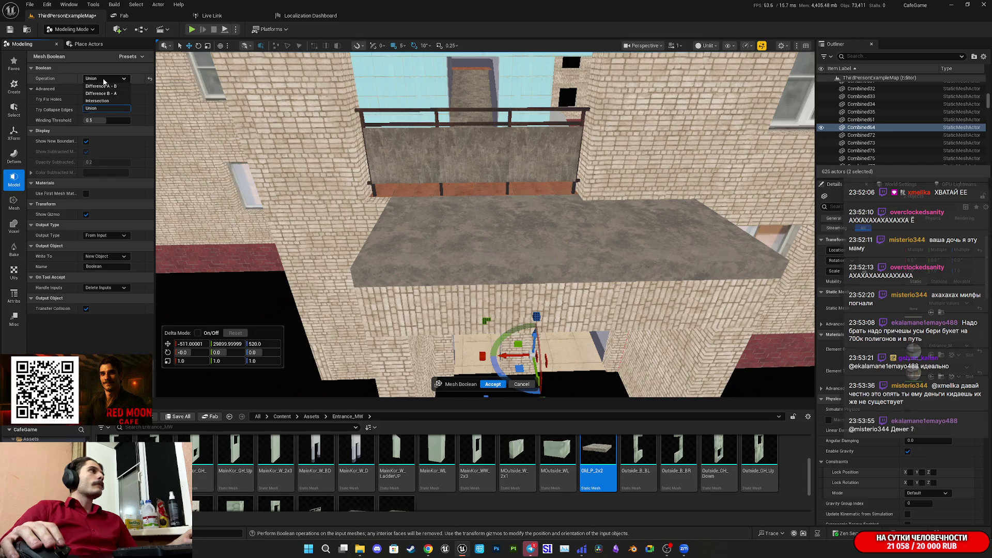
click(105, 95)
click(105, 79)
click(106, 87)
mouse_move(340, 218)
mouse_down()
mouse_move(331, 220)
mouse_move(419, 206)
mouse_up()
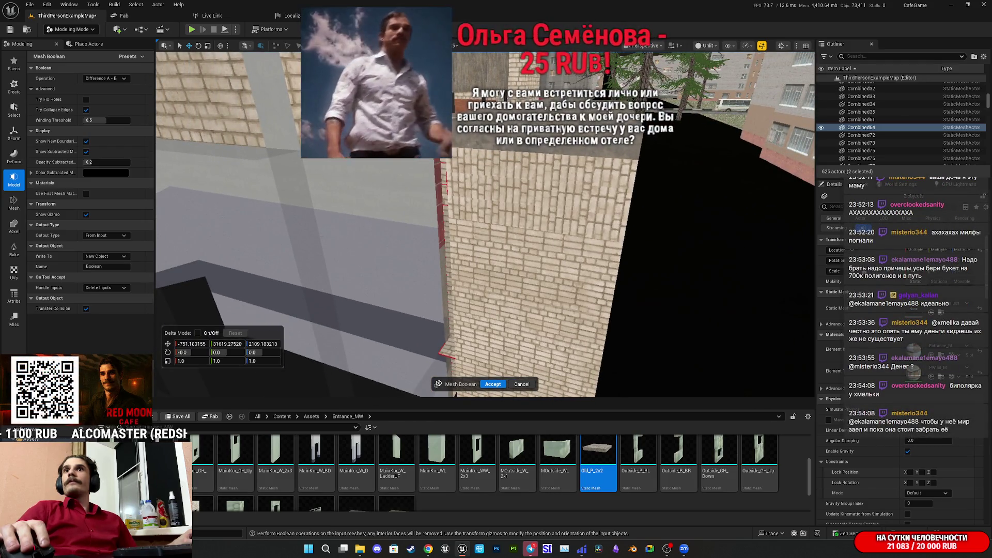
Switch the boolean operation back to Union and accept it, producing the single Boolean mesh.
mouse_move(418, 206)
mouse_down()
mouse_move(453, 185)
mouse_move(371, 223)
mouse_up()
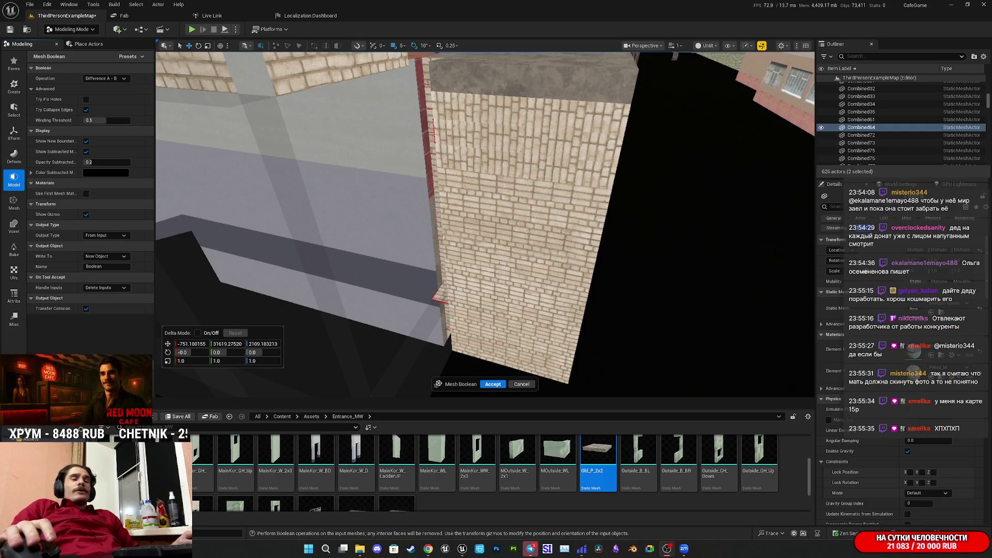
click(105, 78)
click(103, 117)
mouse_move(413, 232)
mouse_down()
mouse_move(393, 222)
mouse_move(372, 233)
mouse_move(372, 191)
mouse_move(372, 202)
mouse_move(398, 206)
mouse_move(367, 216)
mouse_move(511, 365)
mouse_up()
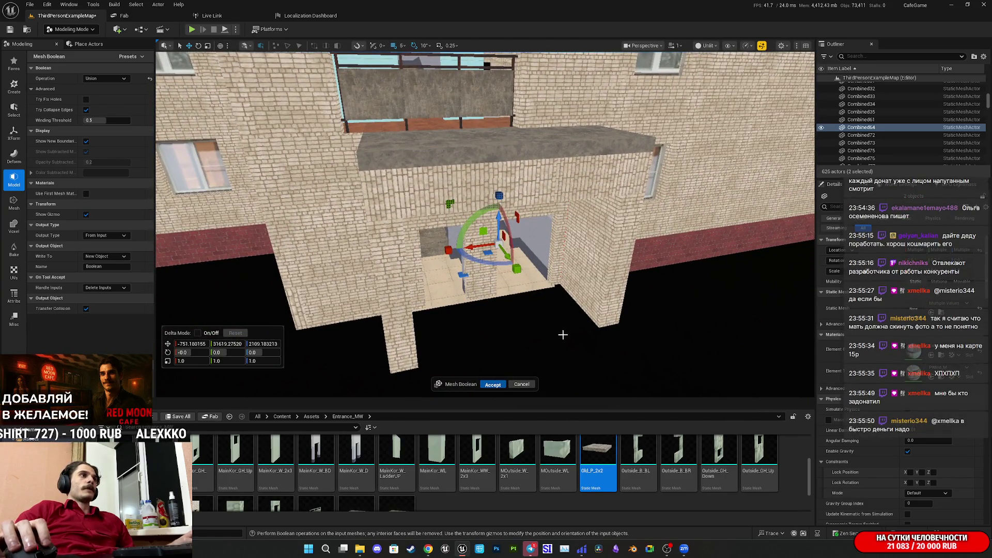
key(Return)
mouse_move(558, 321)
mouse_down()
mouse_move(488, 310)
mouse_move(503, 302)
mouse_move(493, 309)
mouse_up()
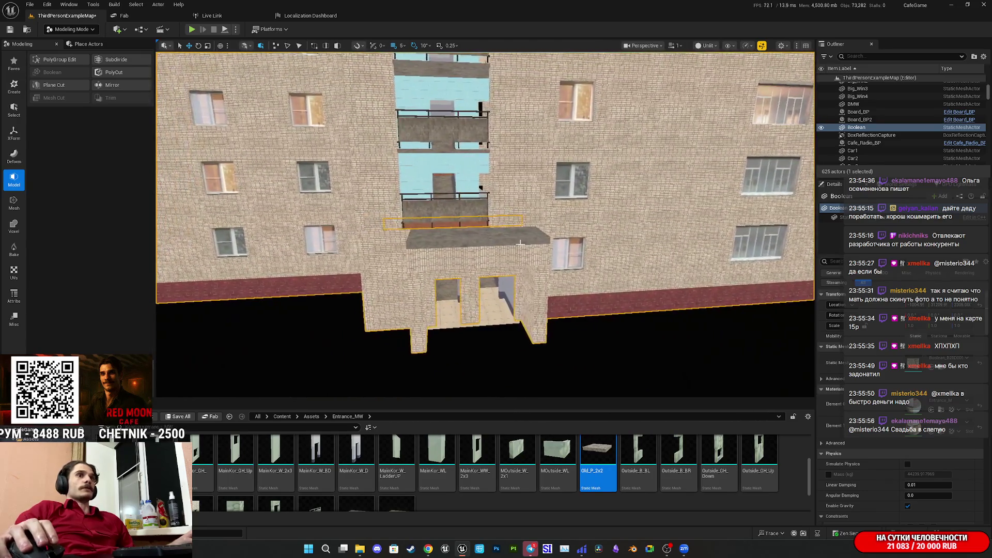
Save all modified content, then fly along the building toward the courtyard trees.
click(175, 417)
click(557, 359)
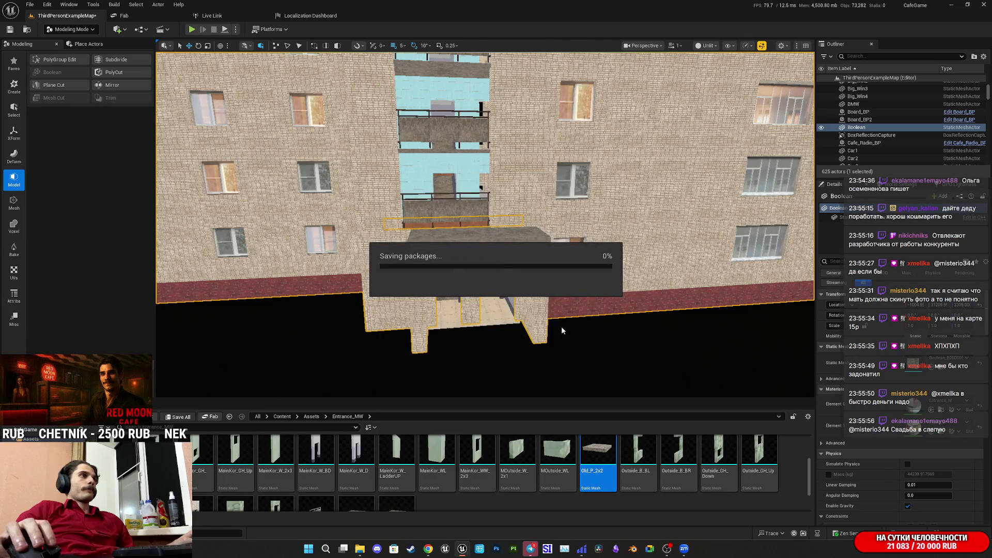
mouse_move(577, 312)
mouse_down()
mouse_move(588, 312)
mouse_move(578, 309)
mouse_up()
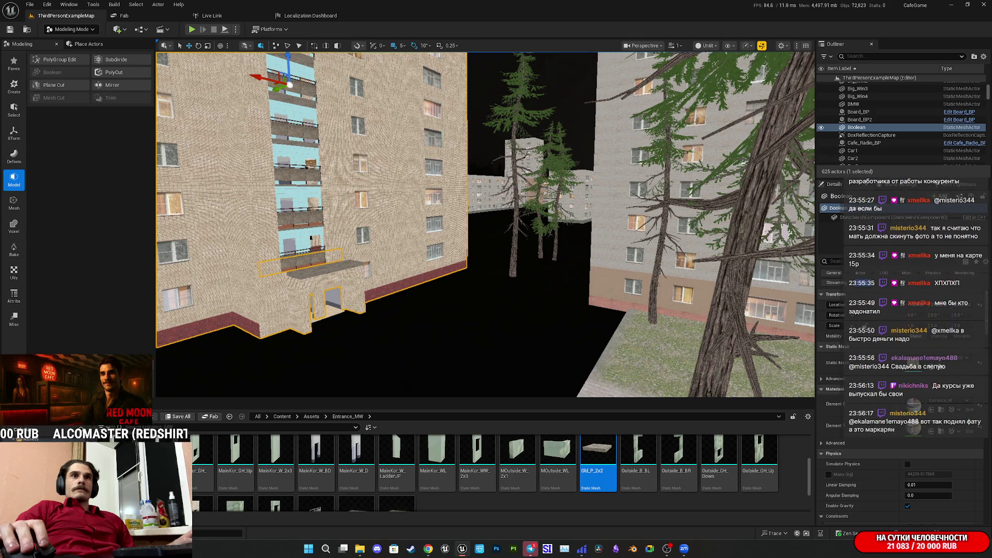
drag(577, 309, 565, 309)
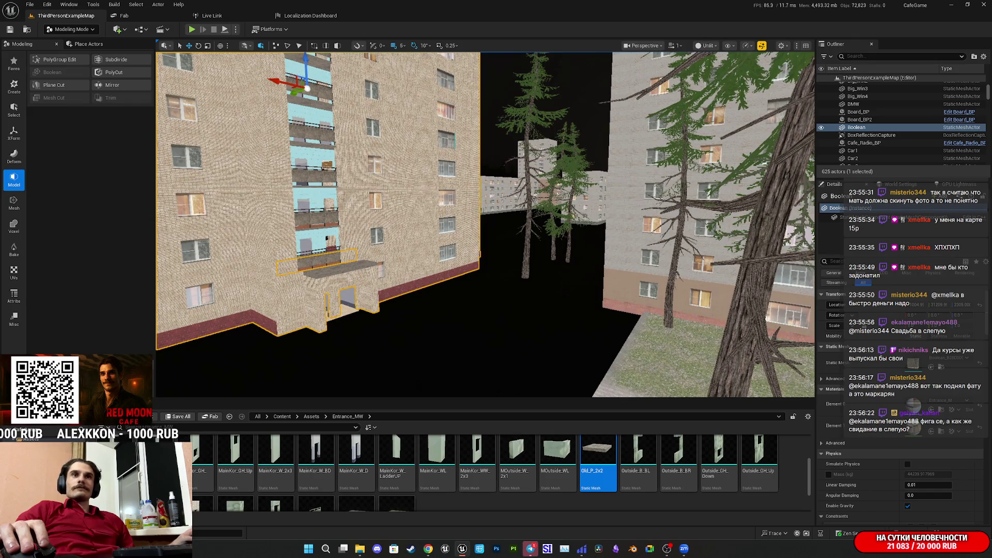
drag(565, 309, 561, 309)
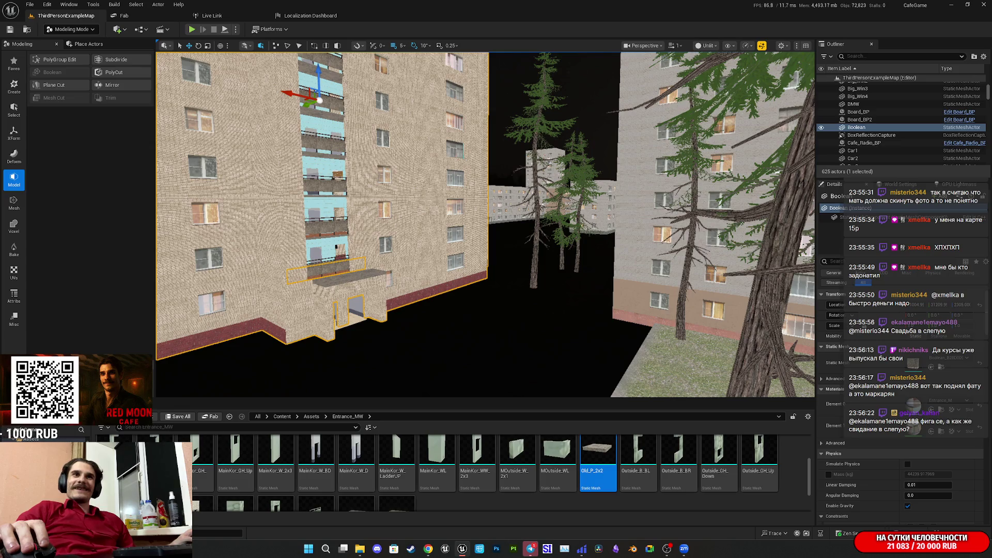
drag(561, 309, 544, 301)
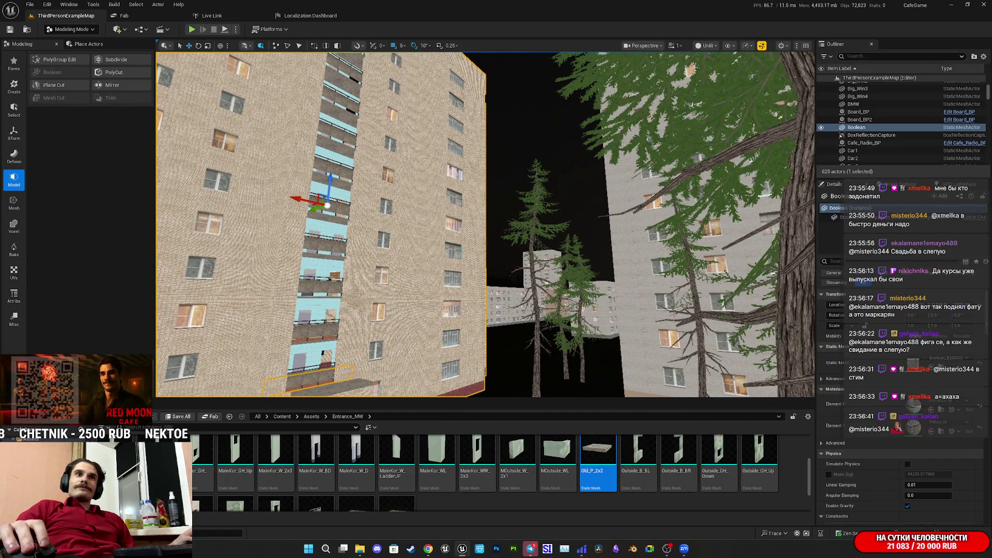
Fly along the tall facade and up close to the brick entrance and balcony.
mouse_move(545, 302)
mouse_down()
mouse_move(547, 287)
mouse_move(552, 326)
mouse_up()
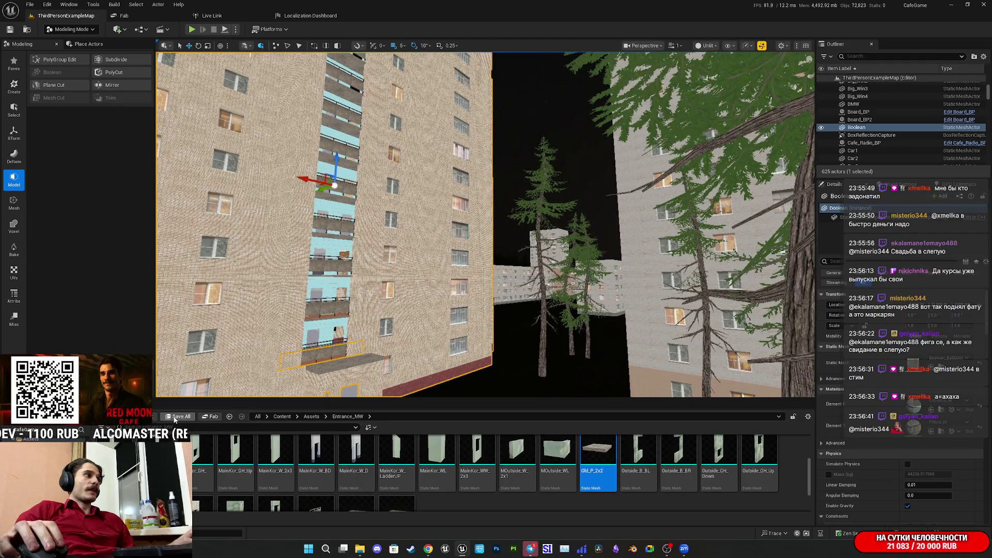
mouse_move(486, 310)
mouse_down()
mouse_move(499, 253)
mouse_move(475, 254)
mouse_move(501, 254)
mouse_up()
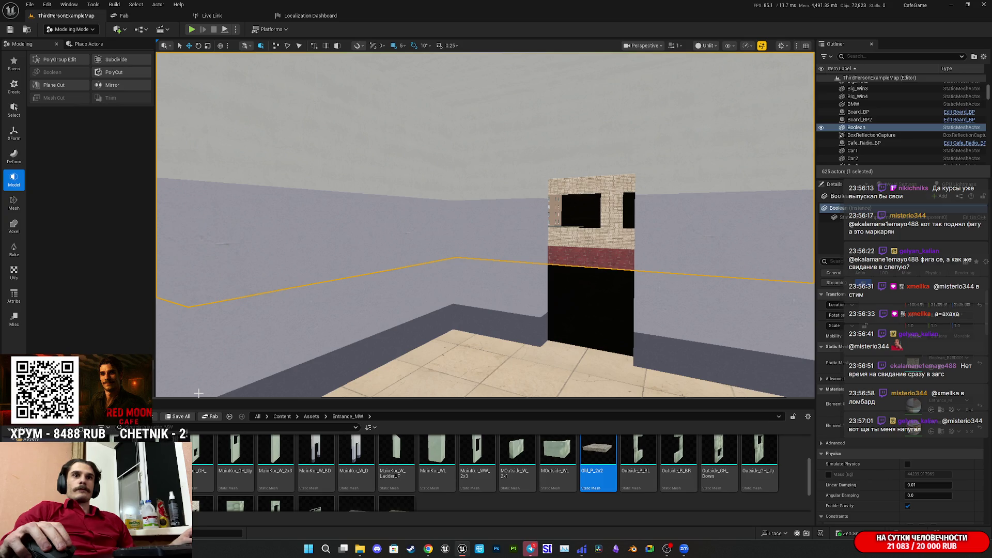
mouse_move(456, 327)
mouse_down()
mouse_move(429, 313)
mouse_move(431, 322)
mouse_up()
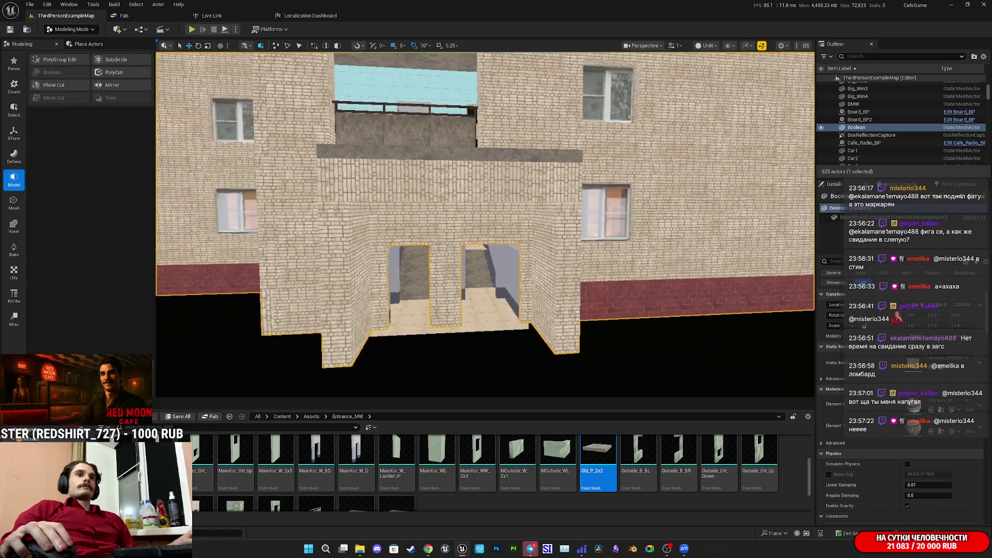
drag(431, 323, 432, 323)
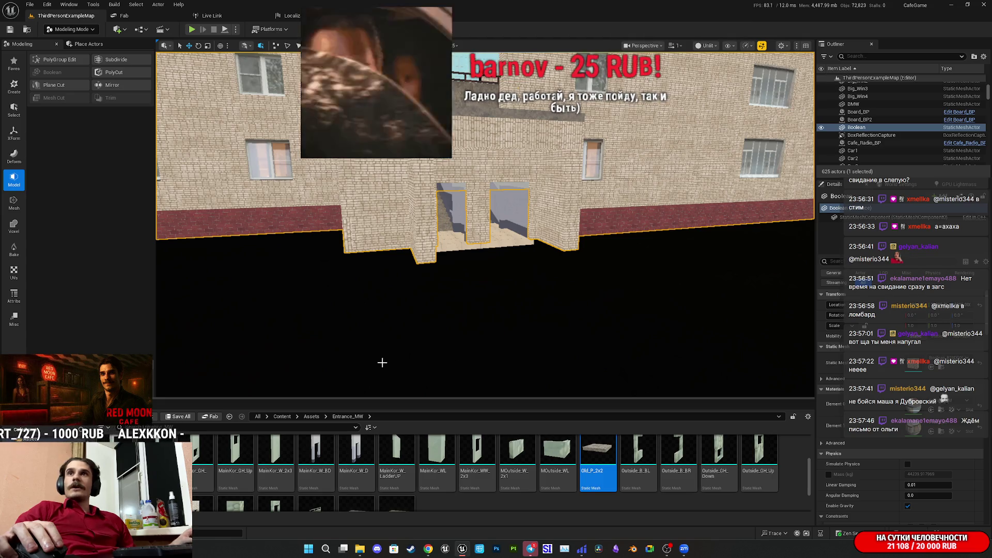
mouse_move(543, 328)
mouse_down()
mouse_move(527, 304)
mouse_move(527, 201)
mouse_move(545, 328)
mouse_up()
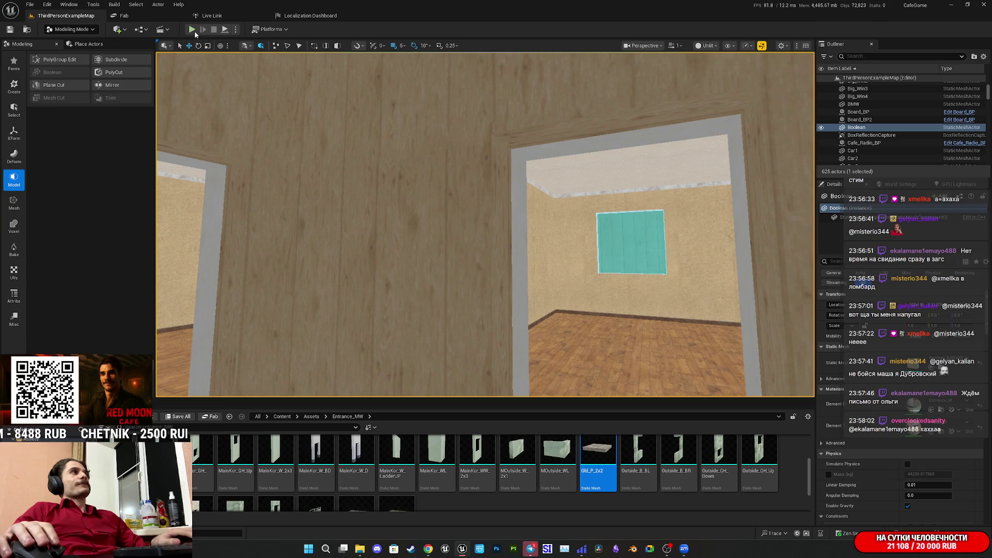
click(195, 33)
Launch the game preview and walk into the wood-floored room up to the night-city window.
key(F11)
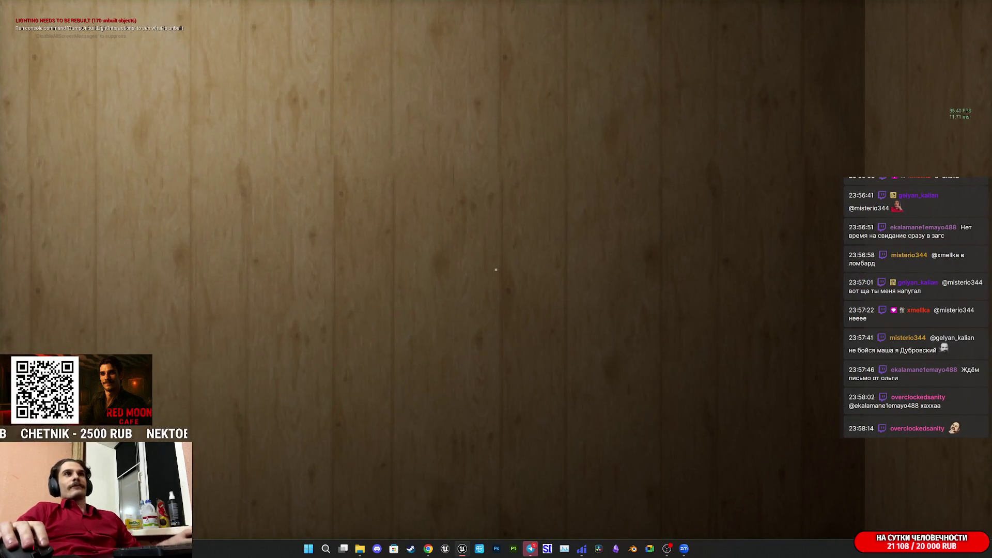
key(w)
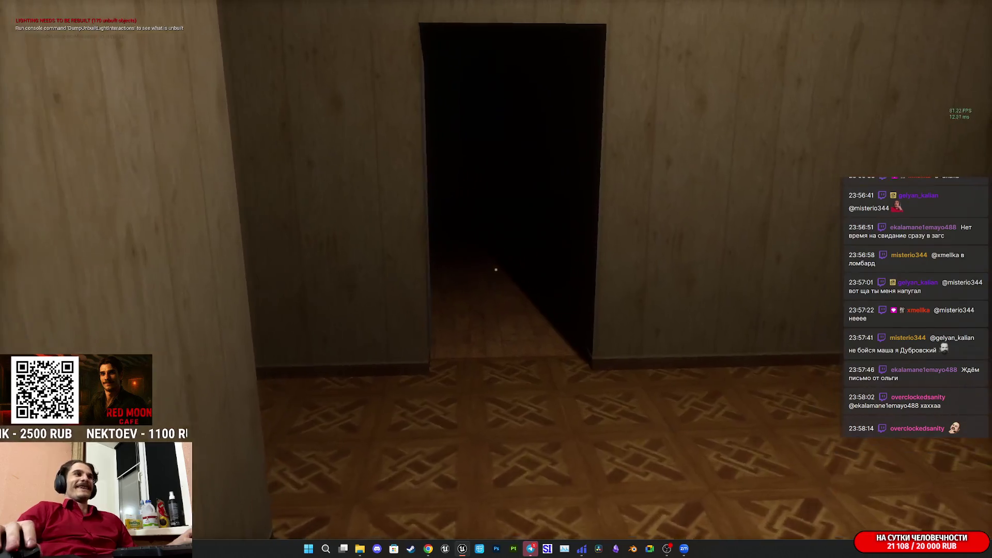
key(w)
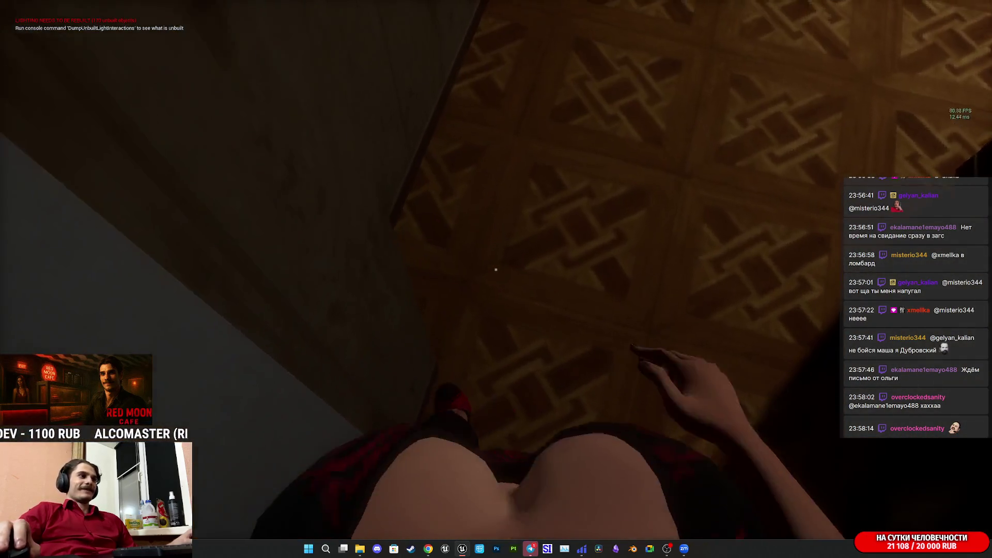
key(w)
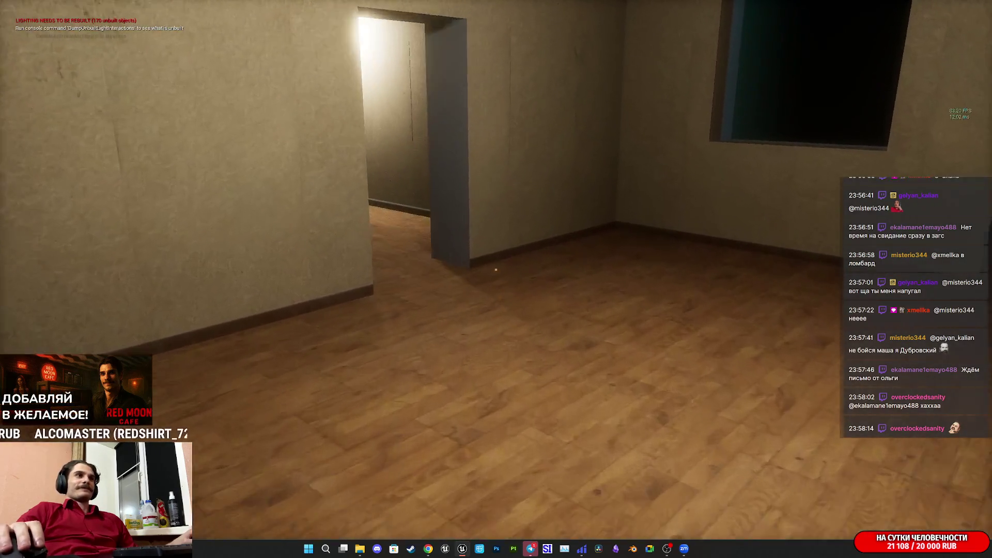
key(w)
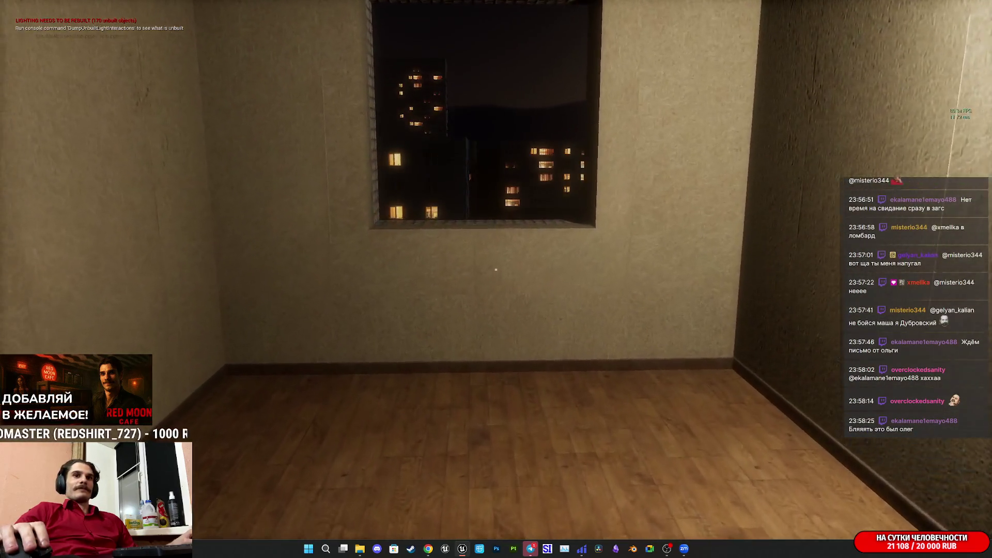
key(w)
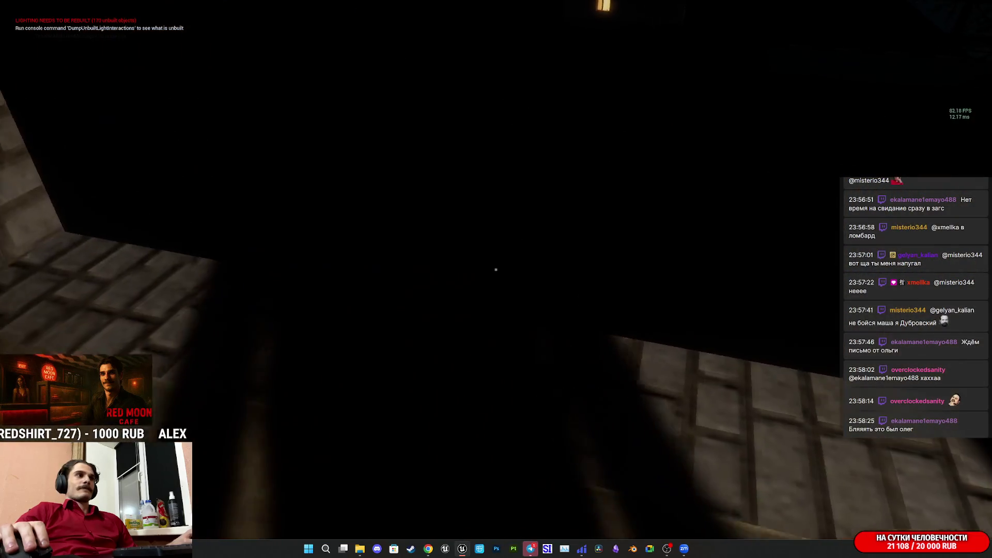
key(w)
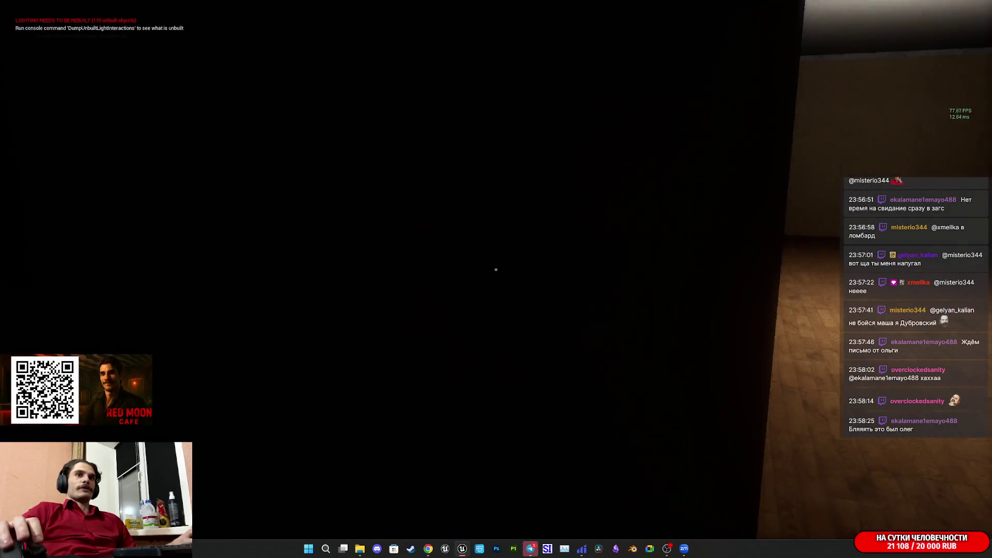
Walk through the wallpapered room and dark hallway into the lit tiled stairwell hall.
key(w)
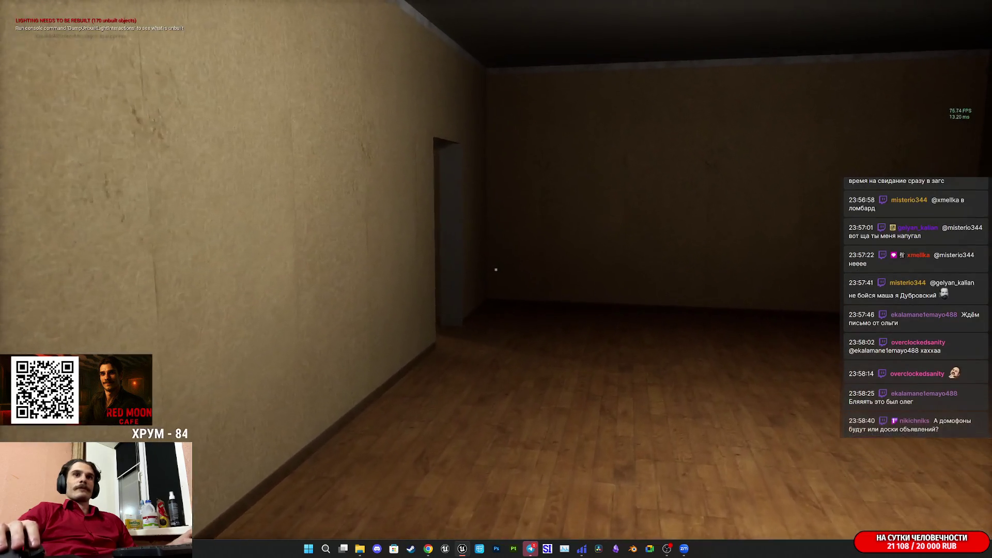
key(w)
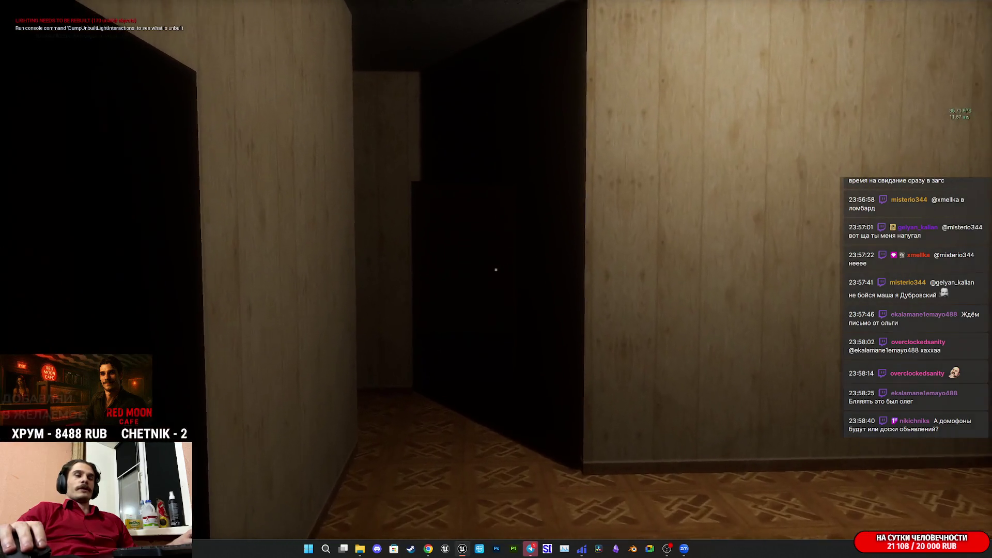
key(w)
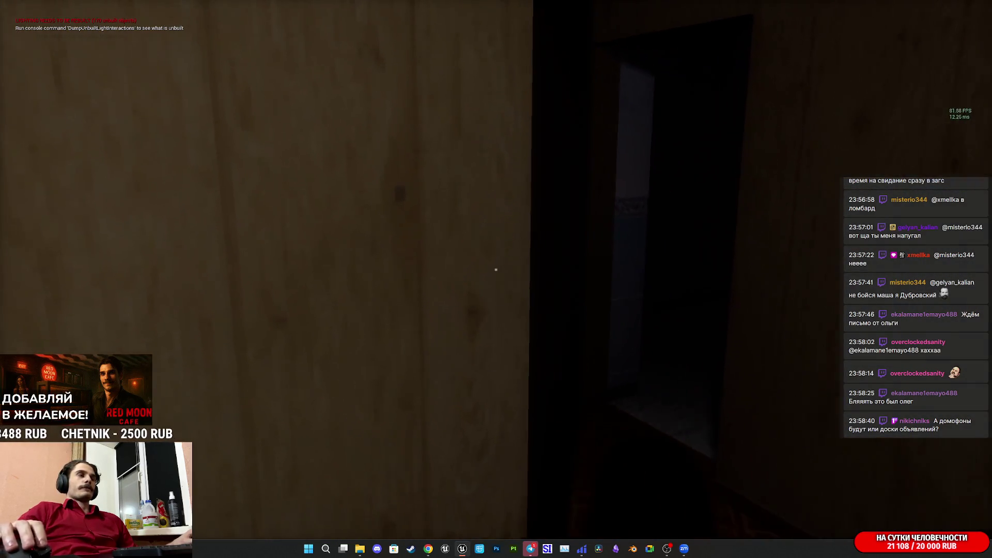
key(w)
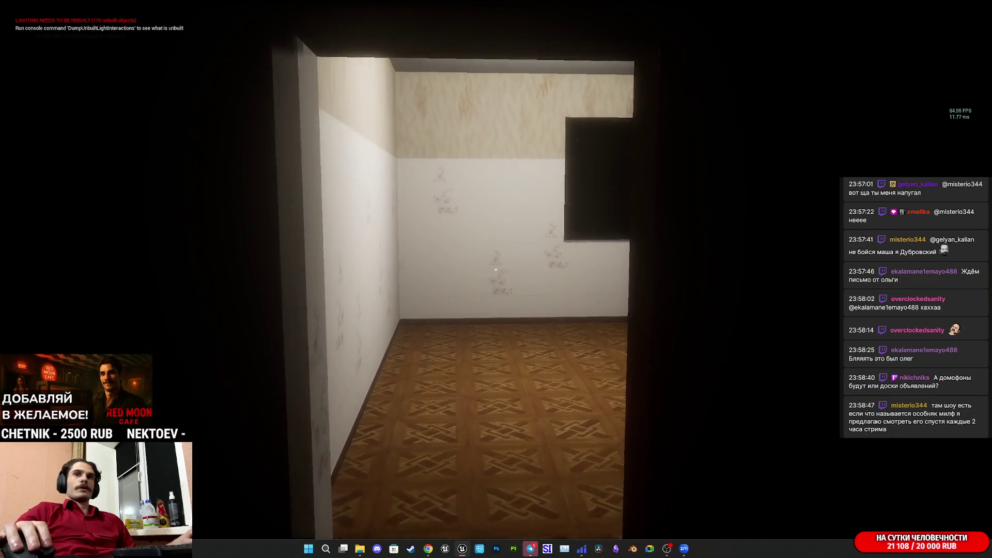
key(w)
key(w)
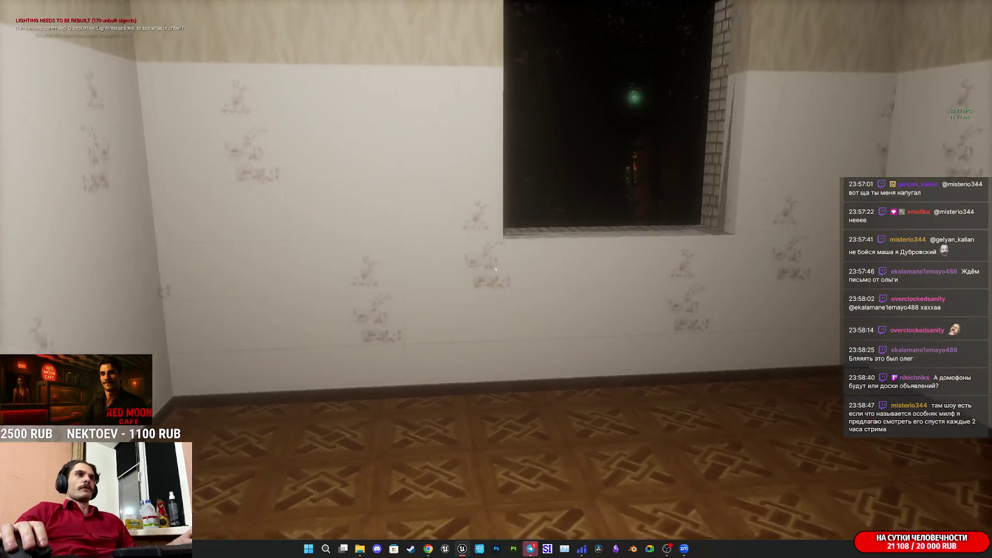
key(s)
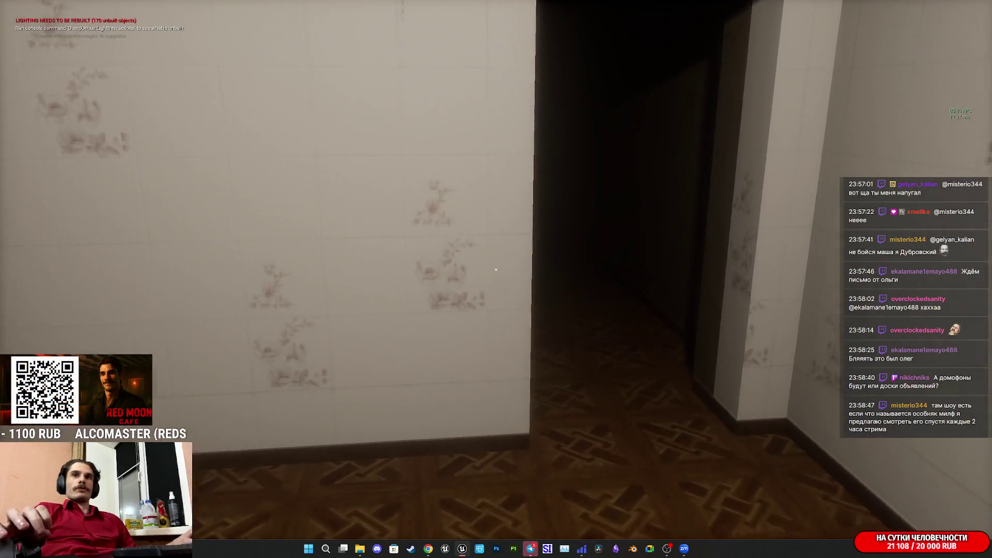
key(w)
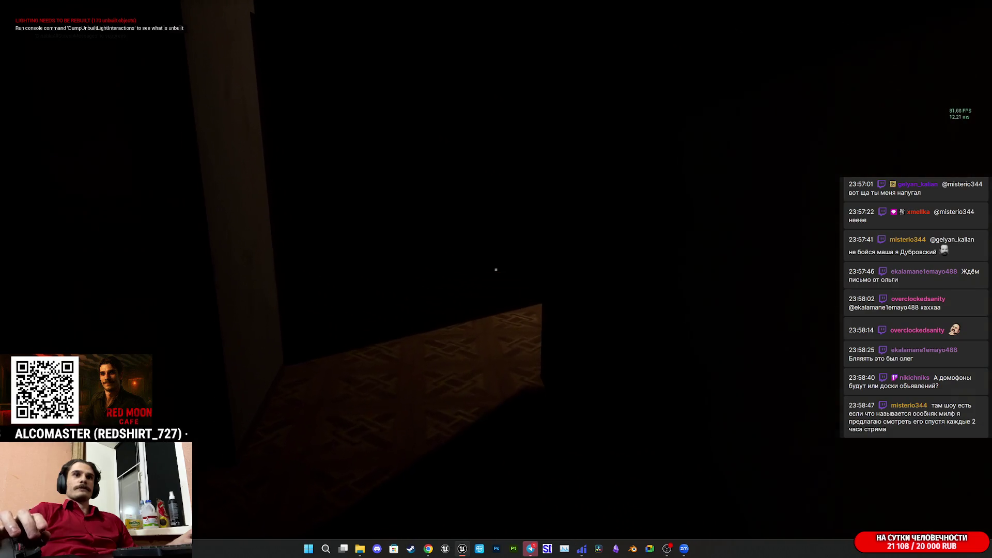
key(w)
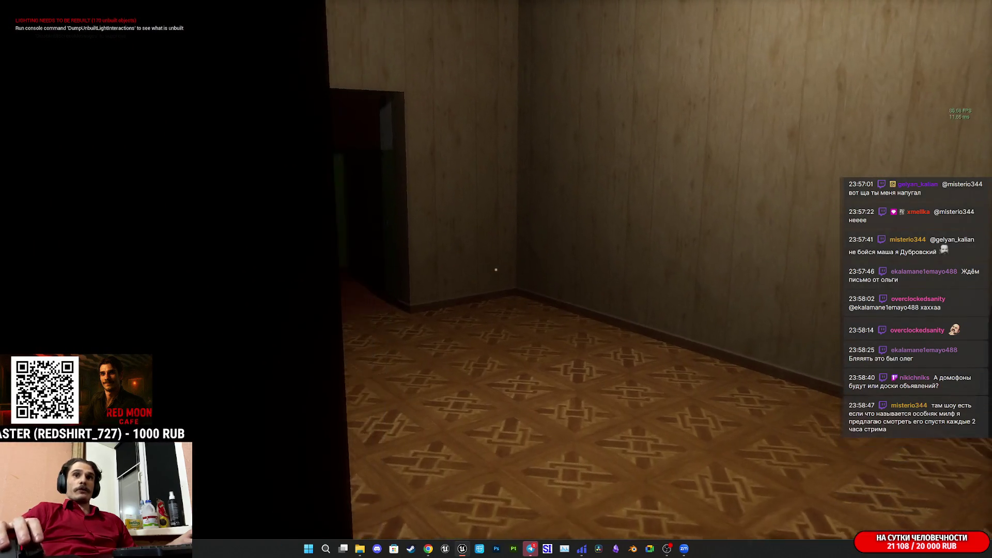
key(w)
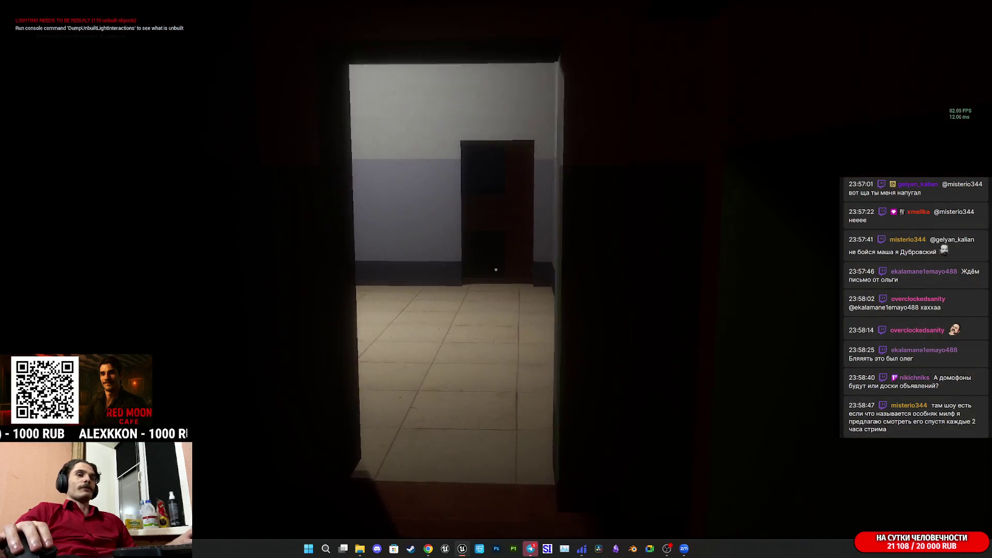
key(w)
mouse_move(496, 269)
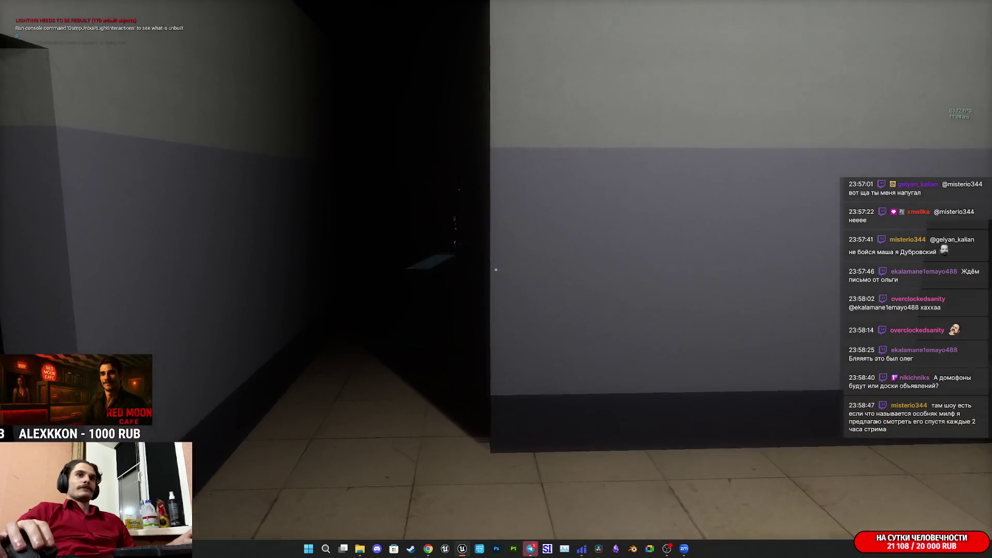
key(w)
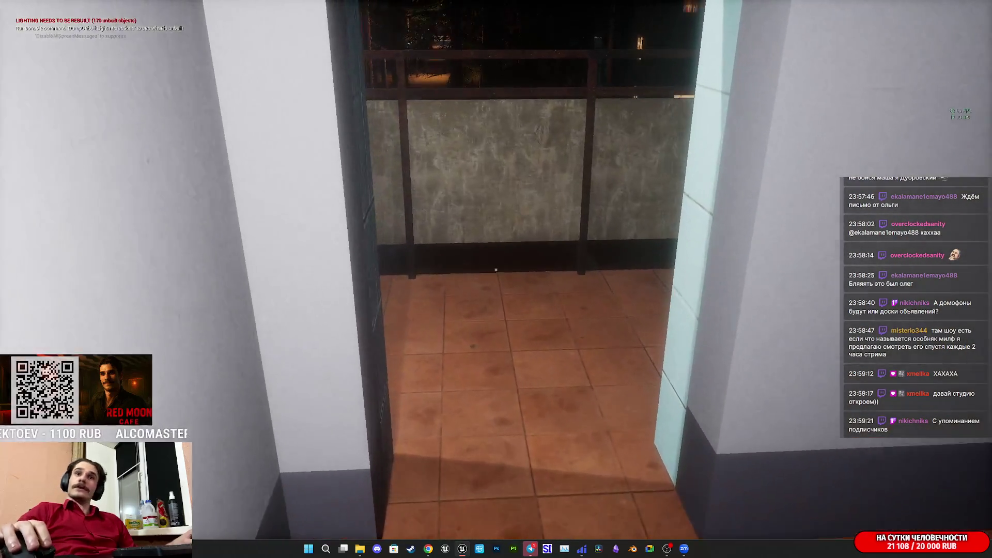
Step onto the balcony, descend to the landing and walk down the dark corridor.
key(w)
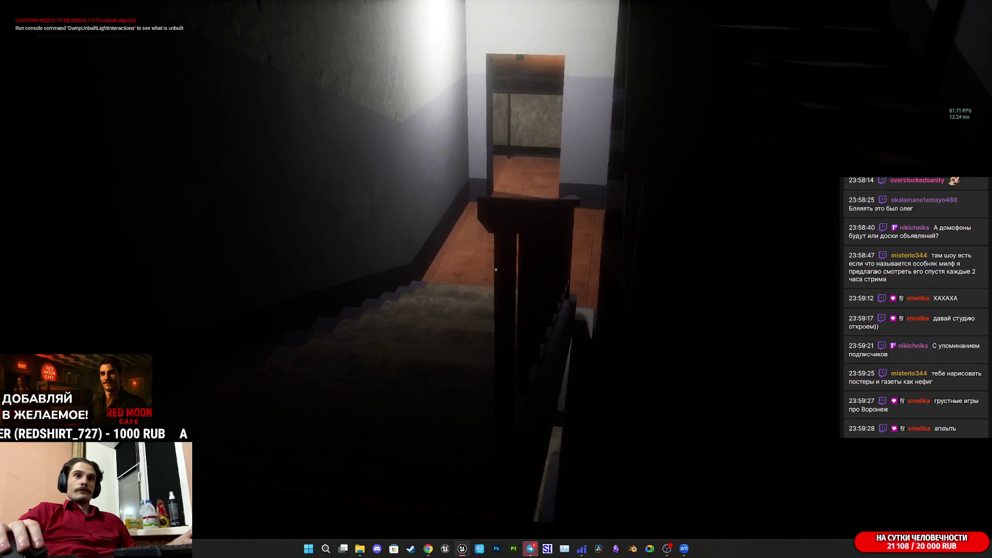
key(w)
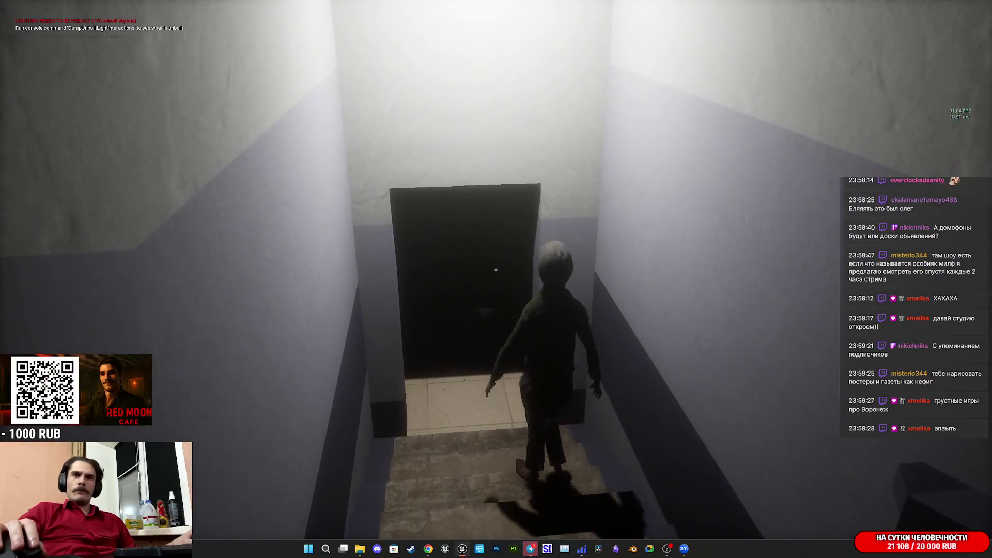
key(w)
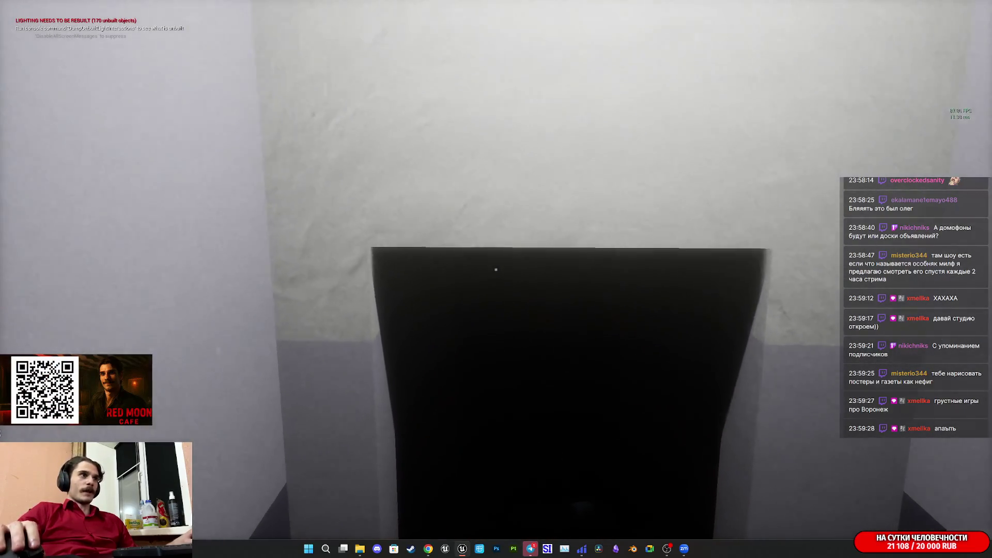
key(w)
key(w)
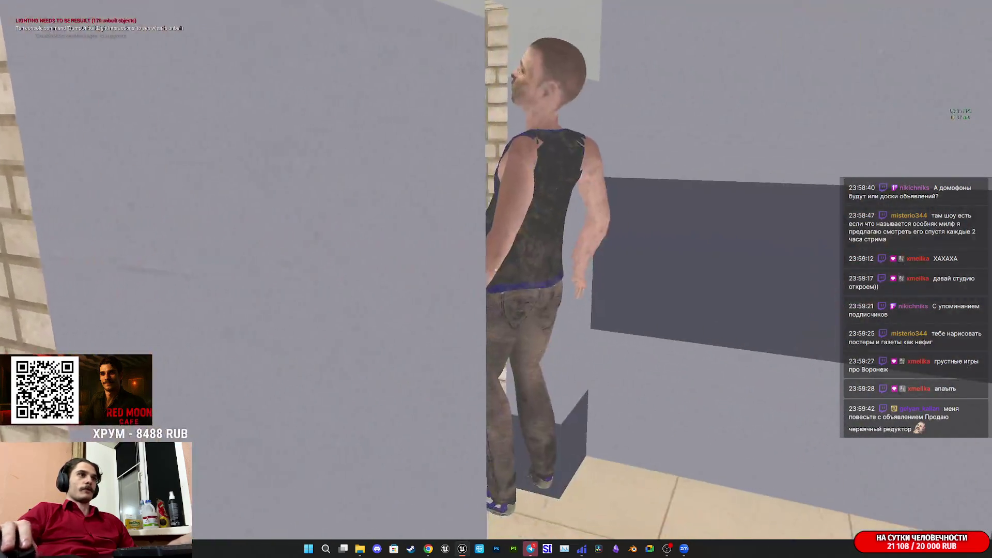
key(w)
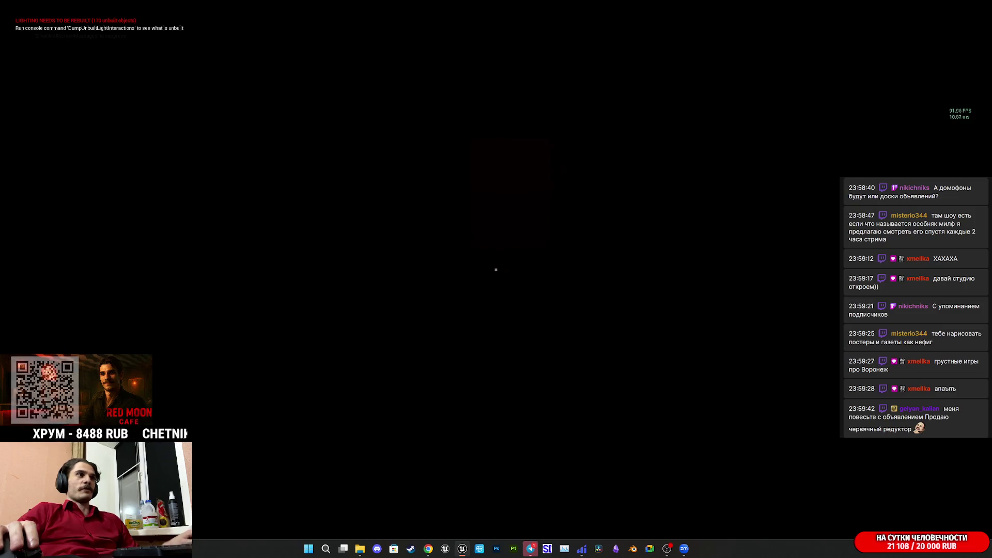
key(w)
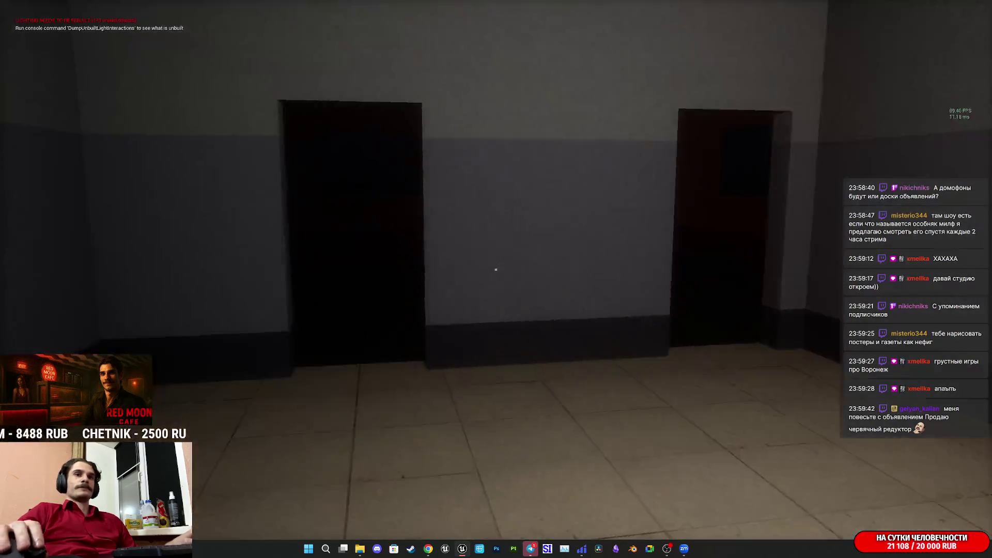
key(w)
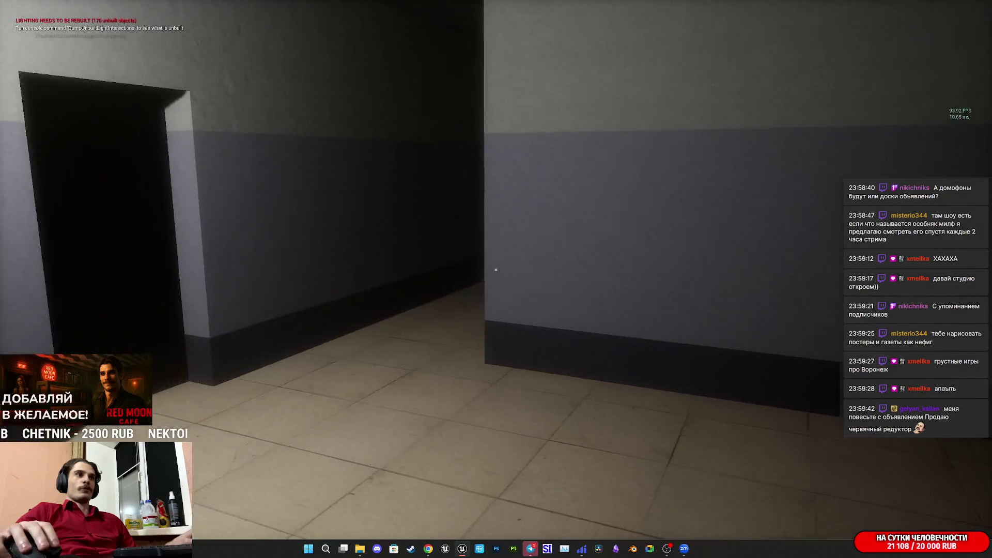
key(w)
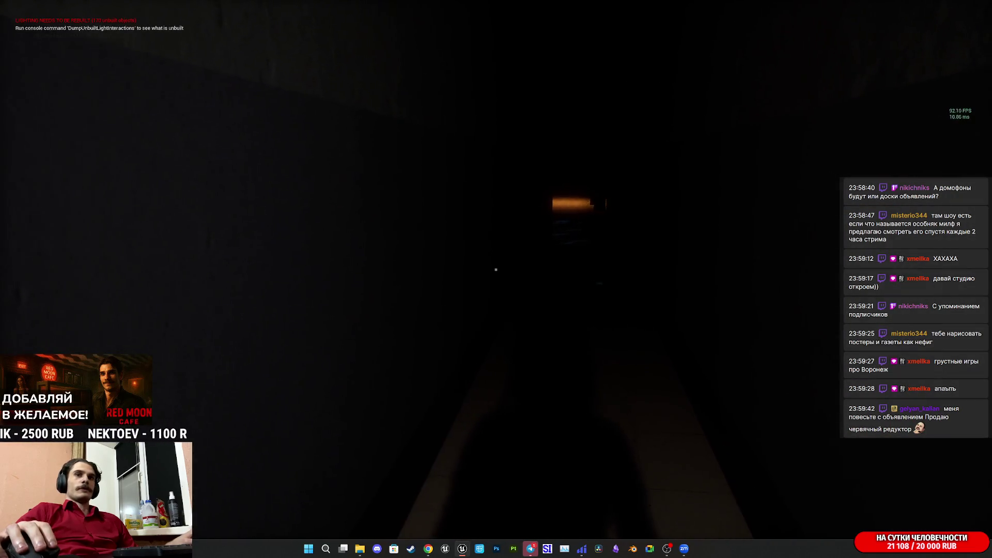
Look around the lit grey wall, then head back along the corridor to the doorway.
key(w)
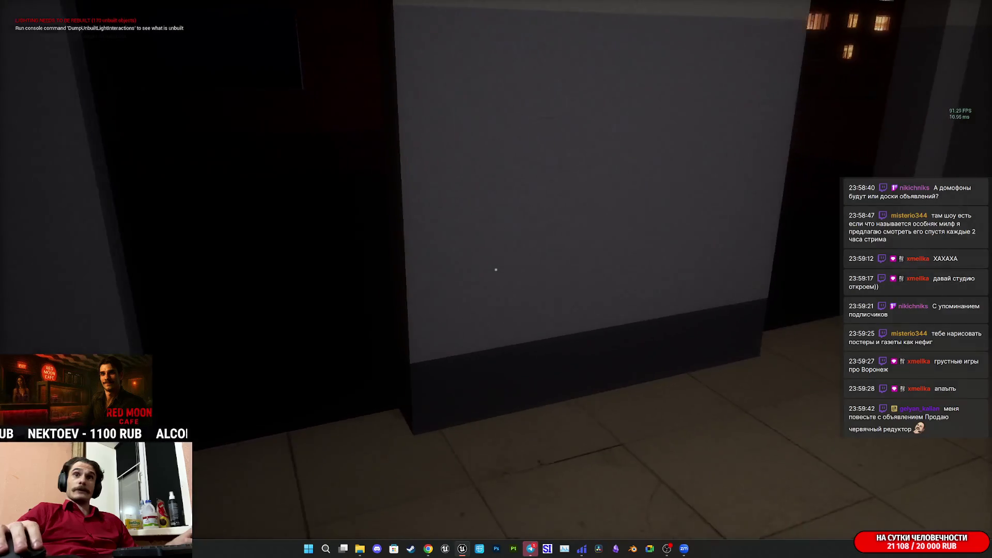
key(w)
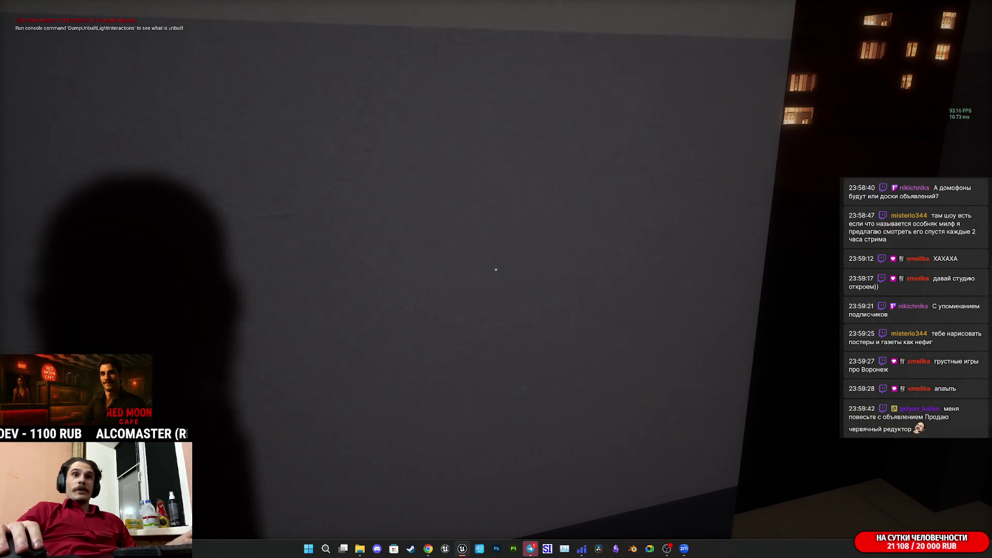
key(w)
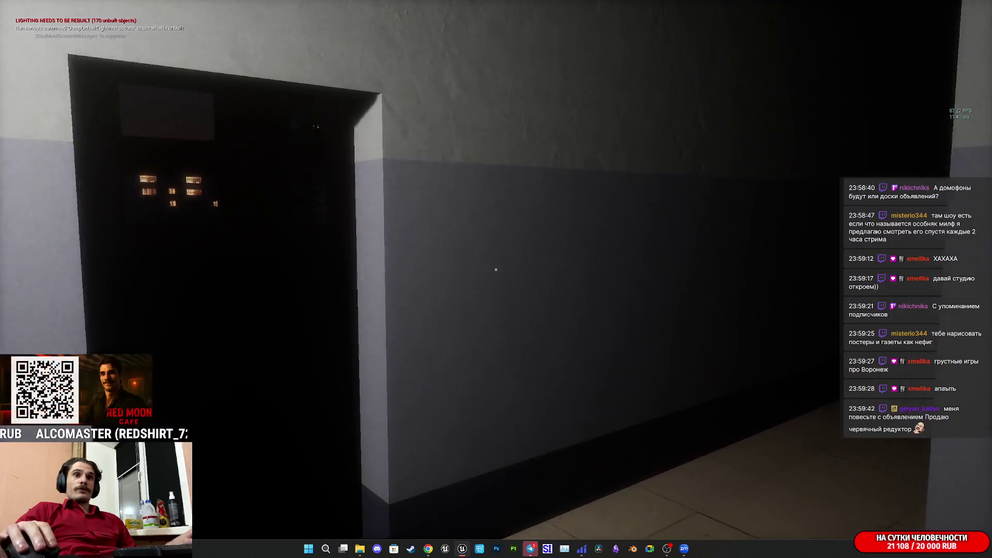
key(w)
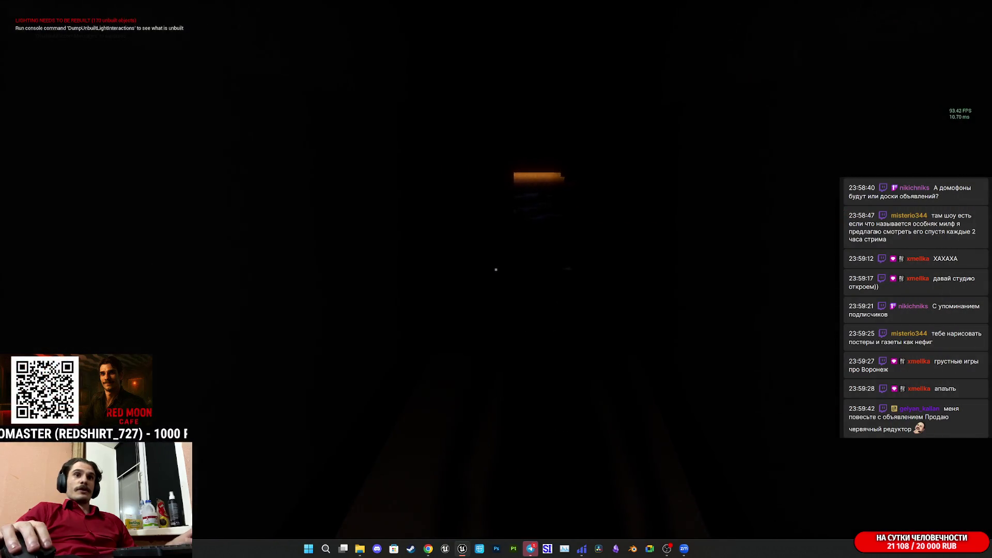
key(w)
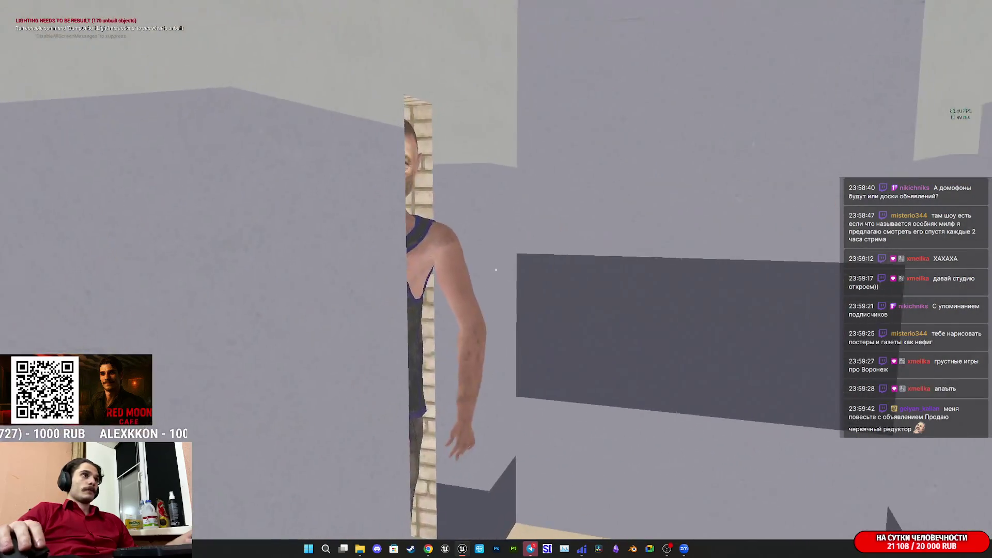
Follow the bald man up the staircase to the landing and bump him over.
key(w)
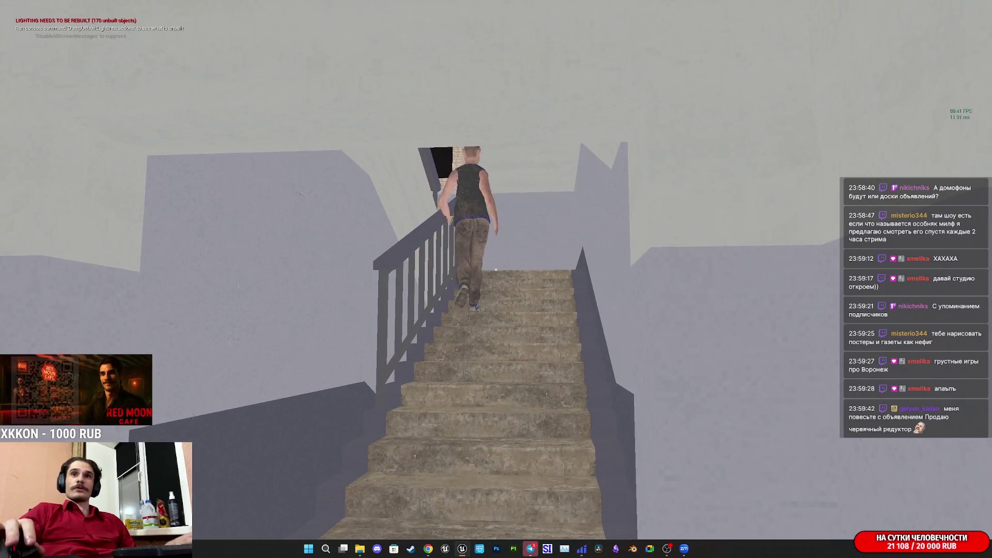
key(w)
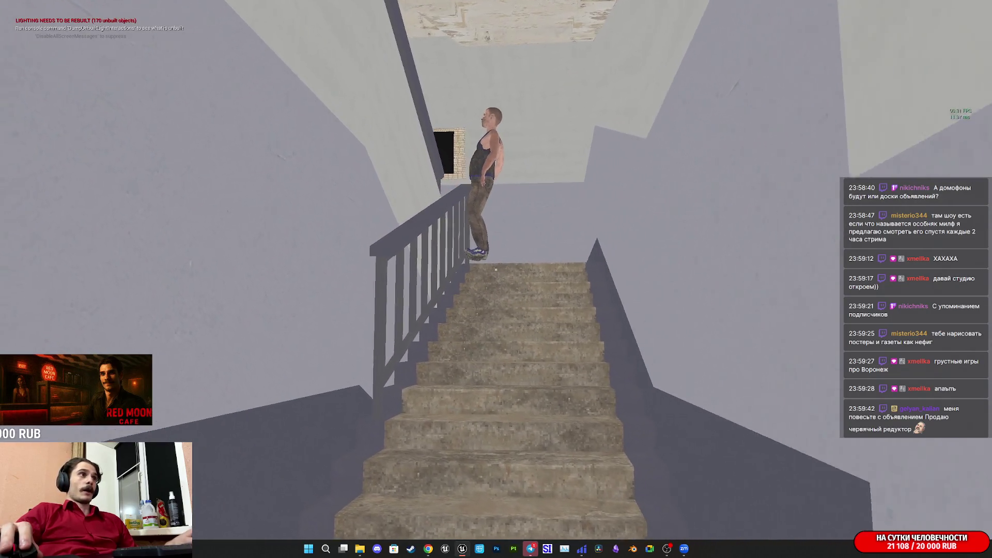
key(w)
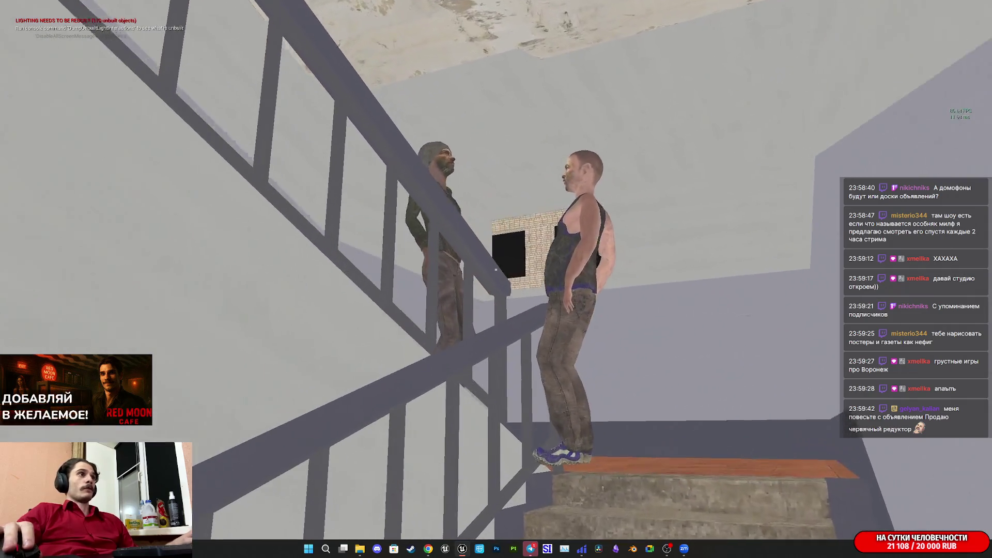
key(w)
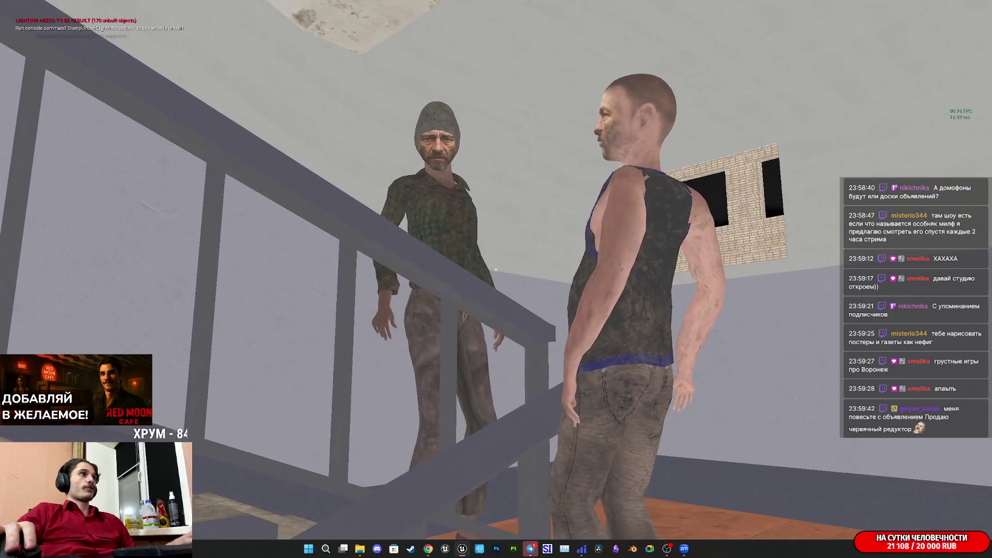
key(w)
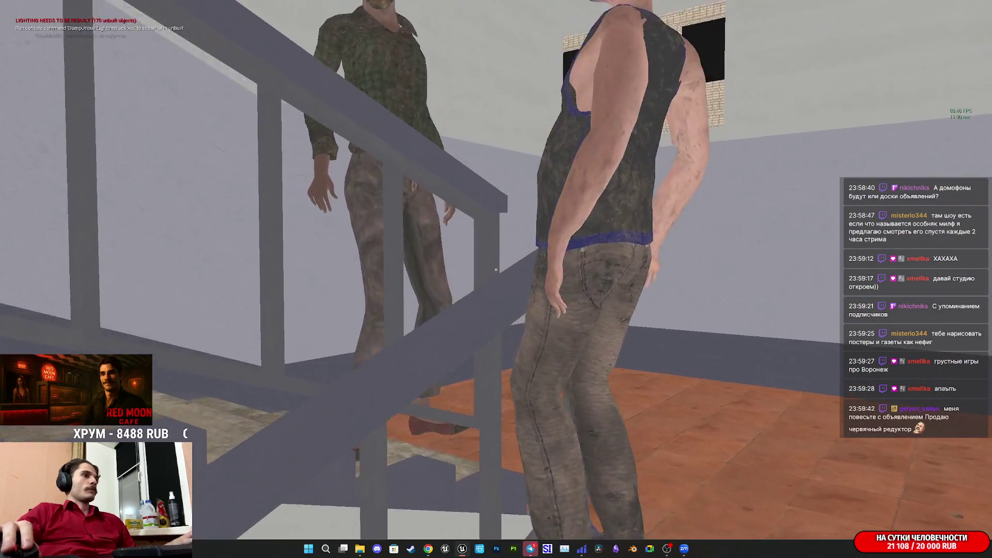
key(w)
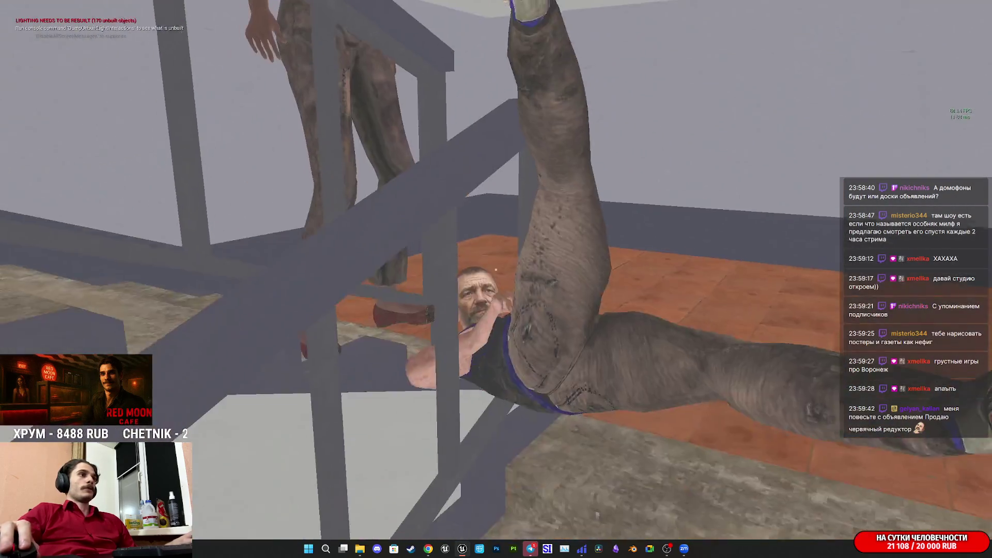
Climb the next flight of stairs and walk the tiled corridor past the man.
key(w)
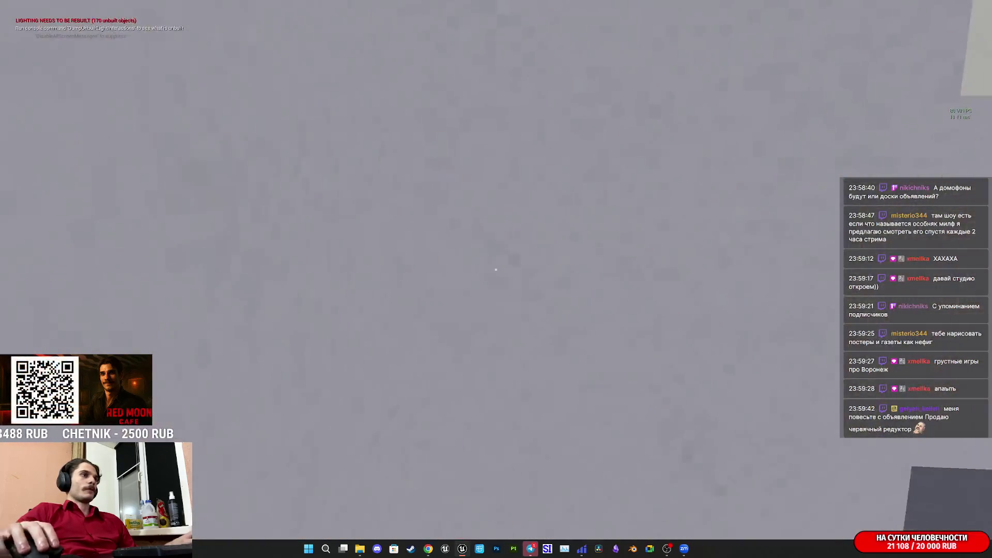
key(w)
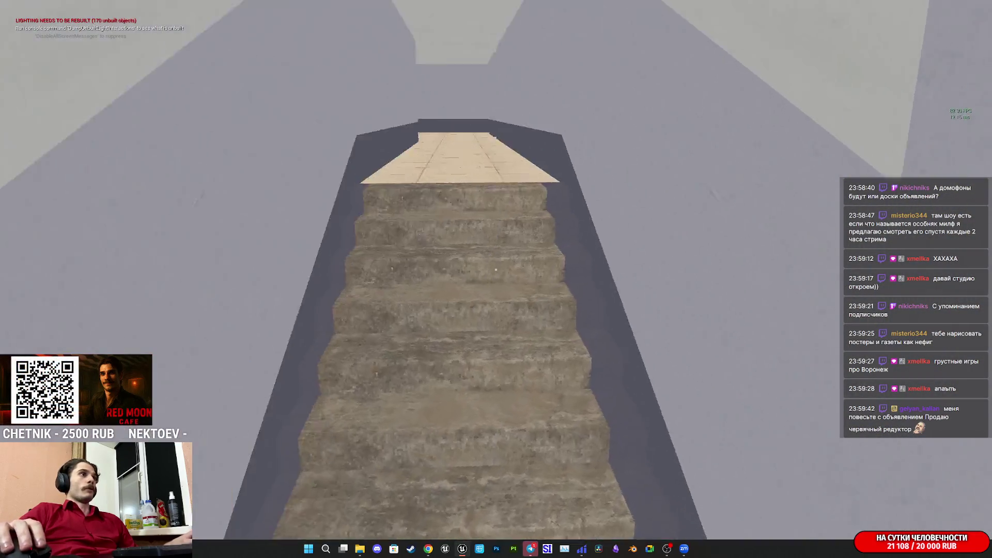
key(w)
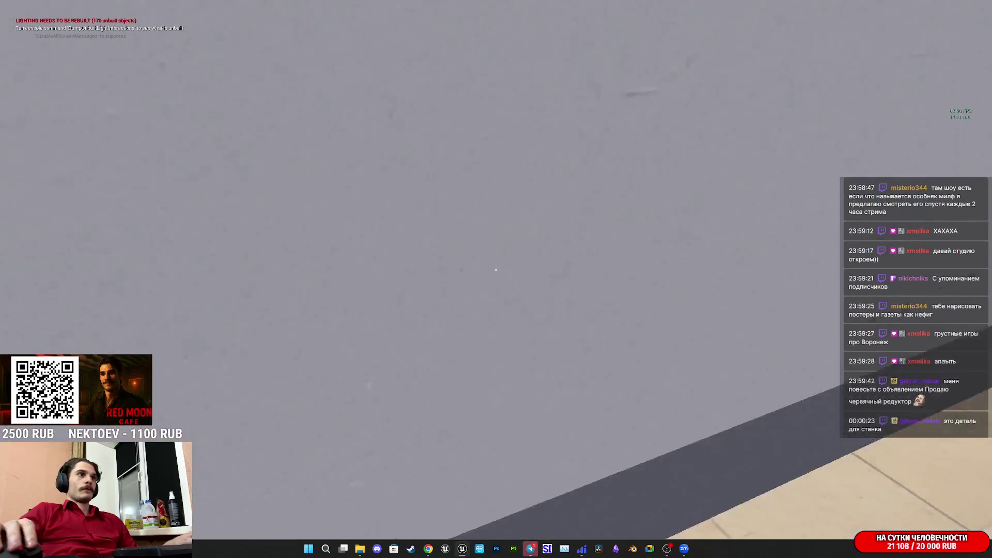
key(w)
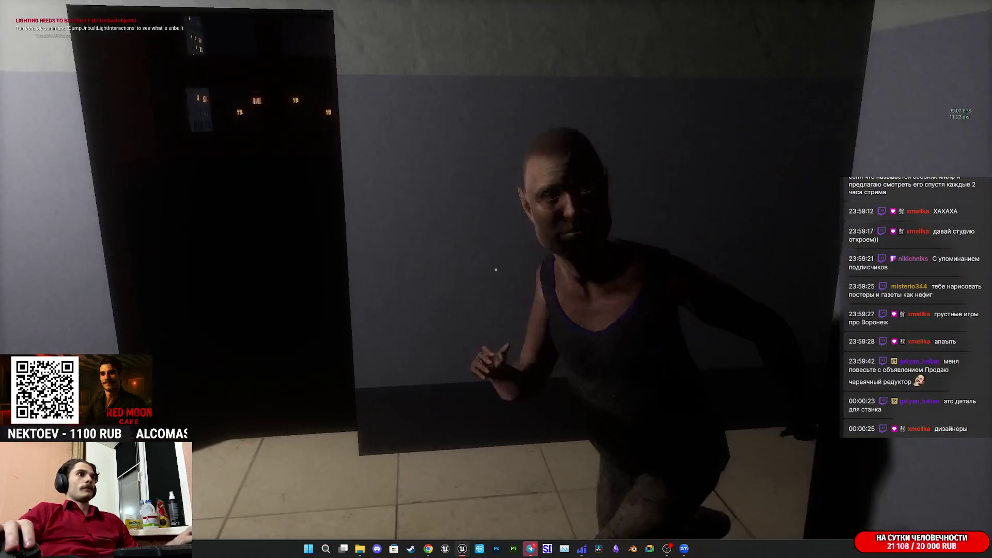
key(w)
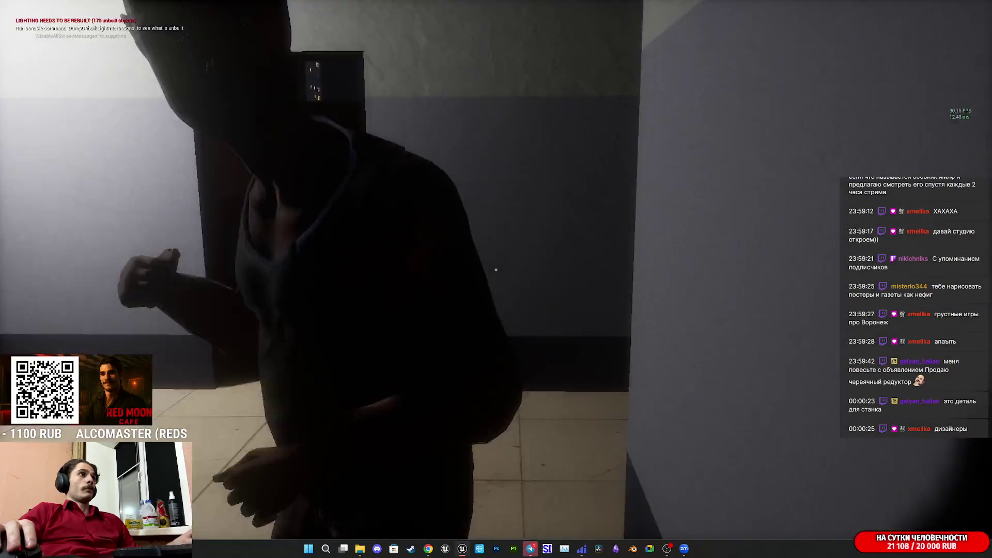
key(w)
key(w)
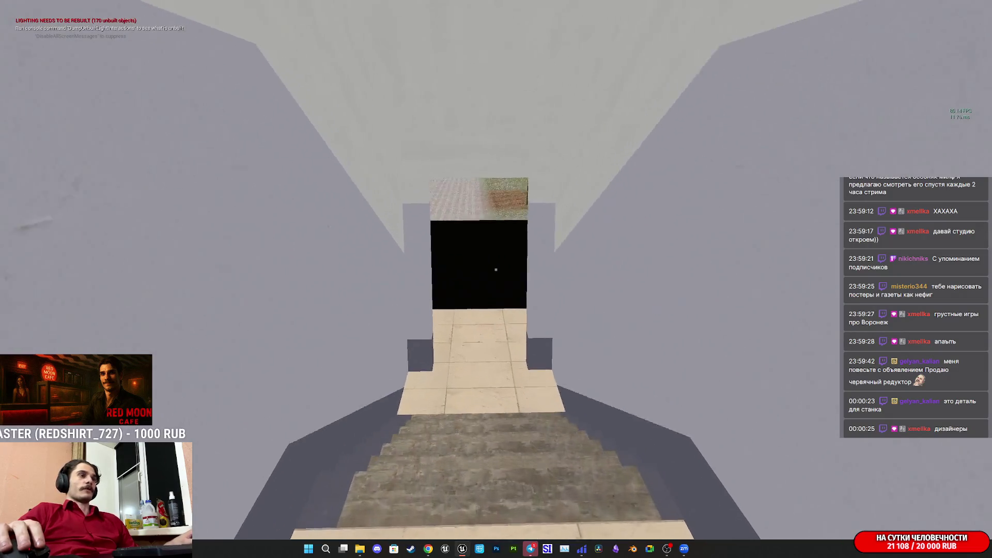
Walk up the stairs to the man and turn on the navigation mesh overlay.
key(w)
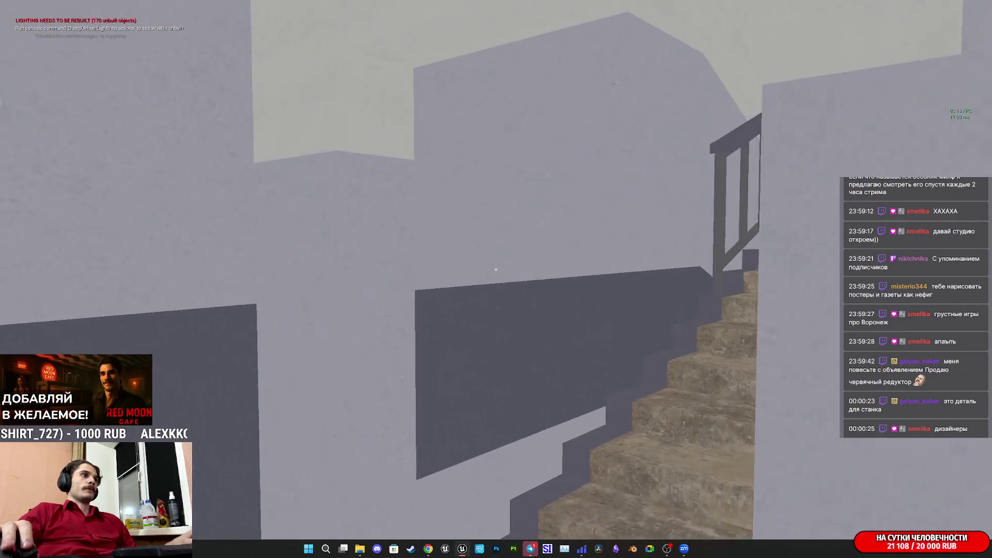
key(w)
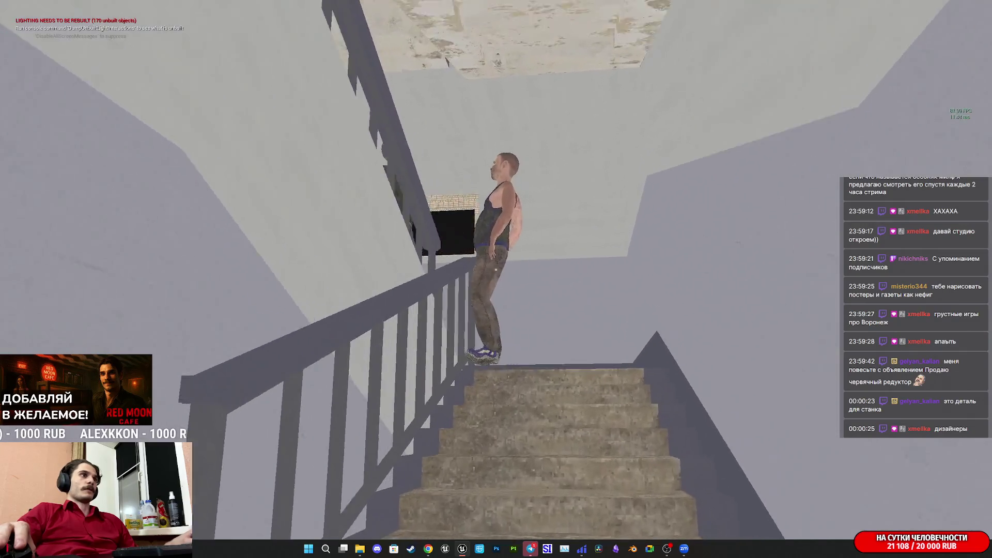
key(w)
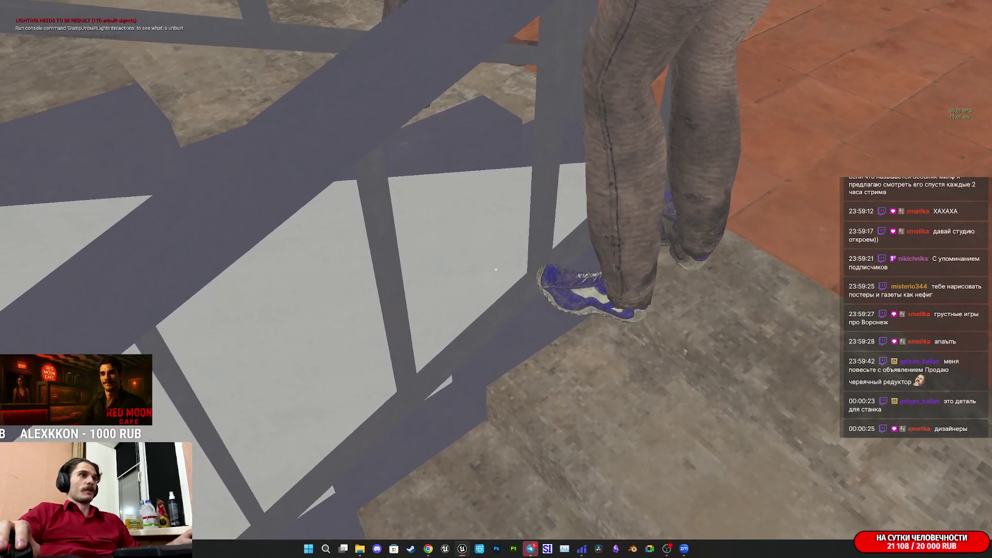
key(p)
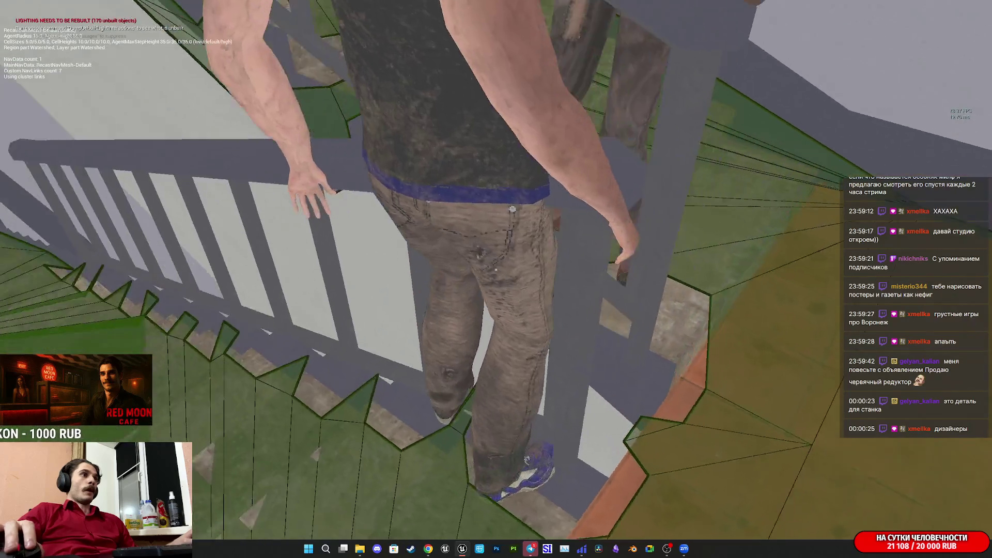
Walk down between the two men and inspect the navmesh on the staircase through the railing.
key(w)
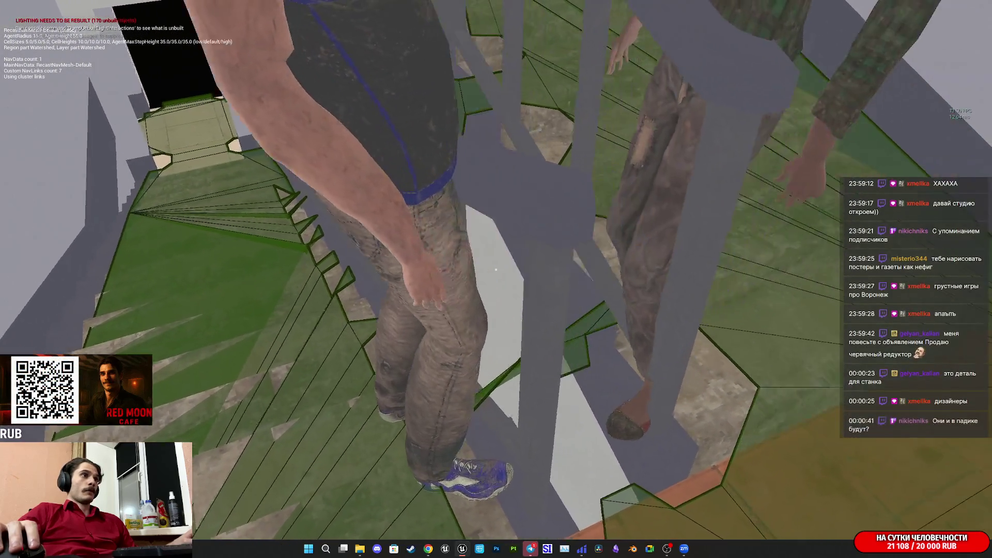
key(d)
key(w)
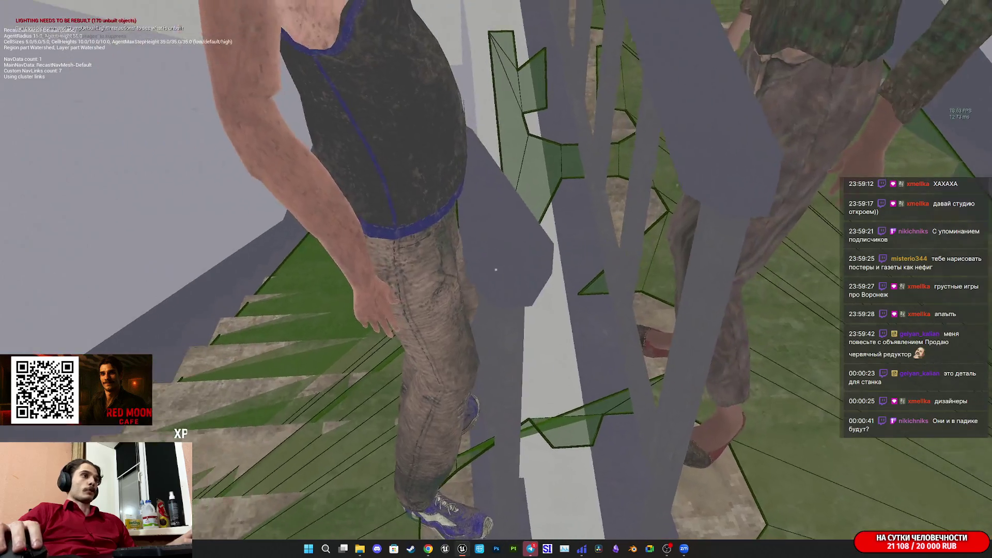
key(w)
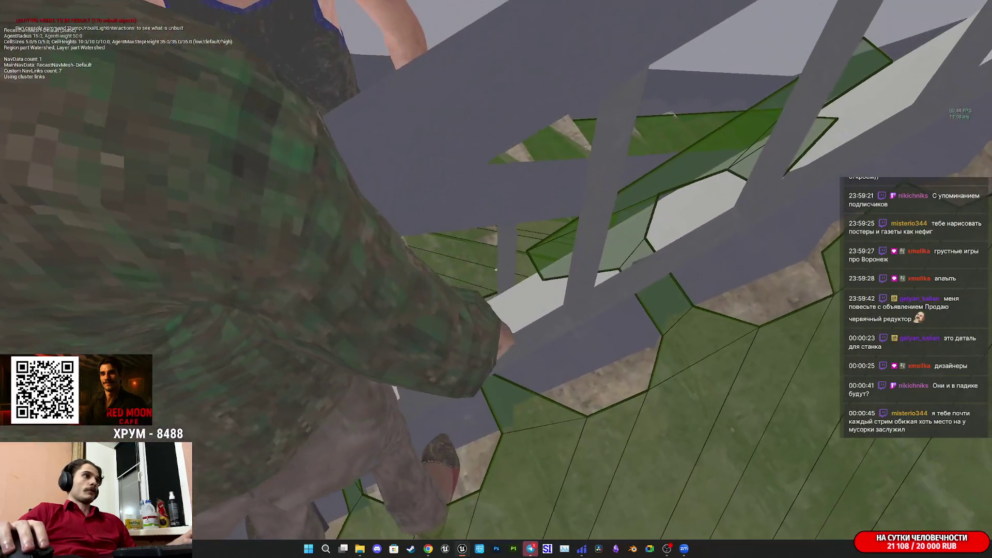
key(w)
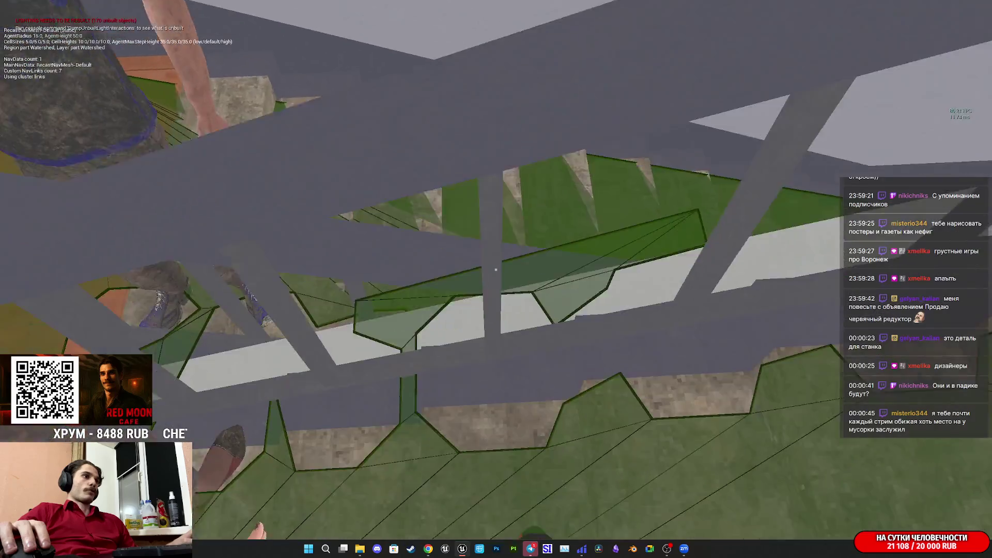
key(w)
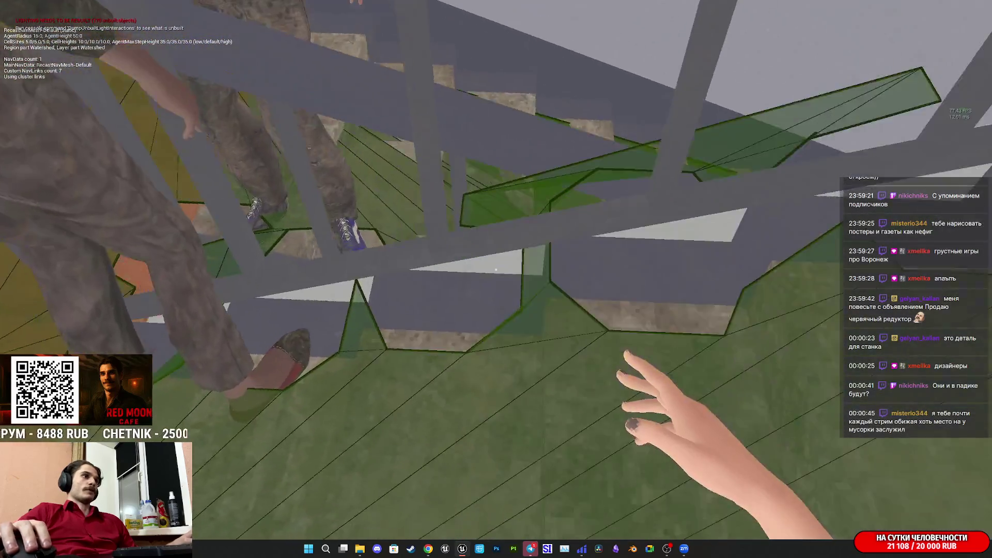
key(w)
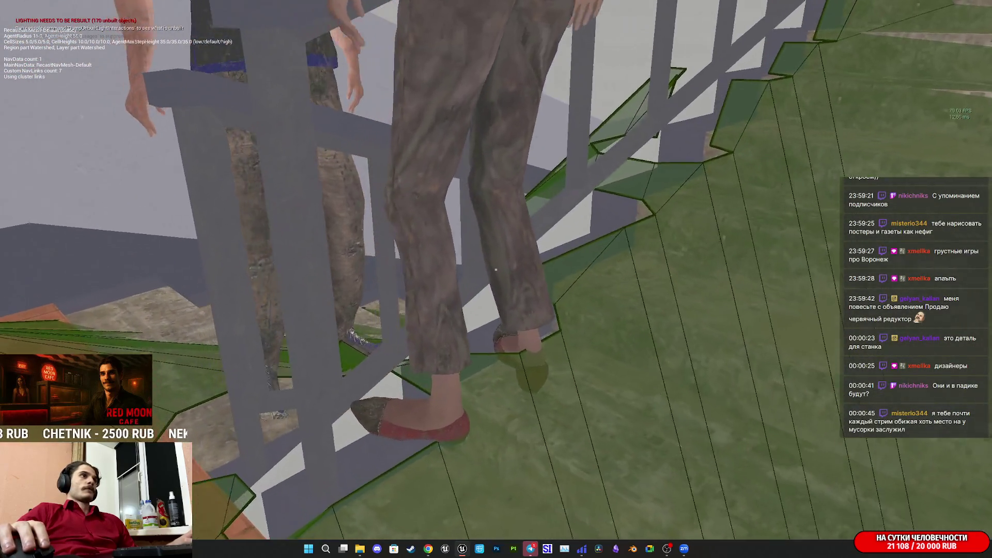
key(s)
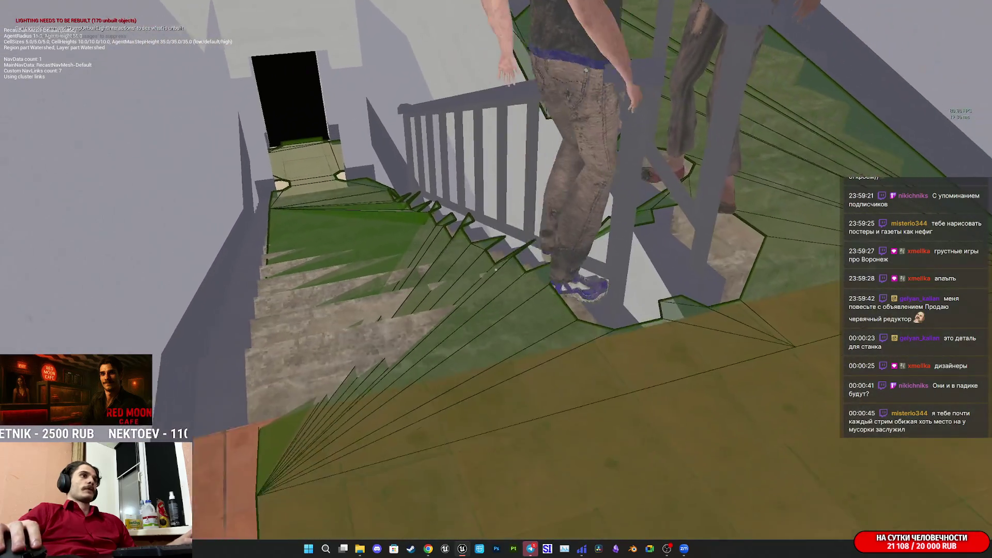
Descend to the landing, walk out onto the balcony and hide the navmesh overlay.
key(w)
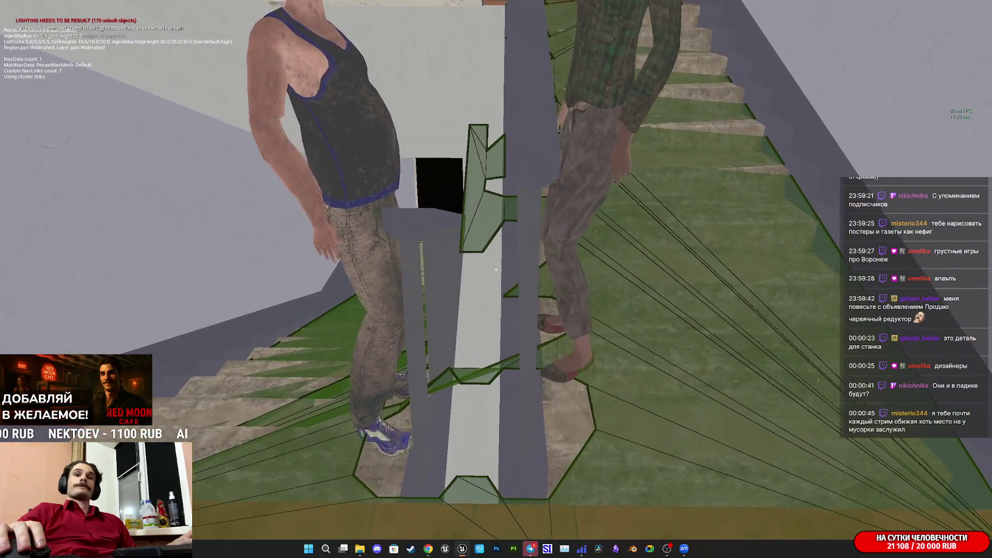
key(s)
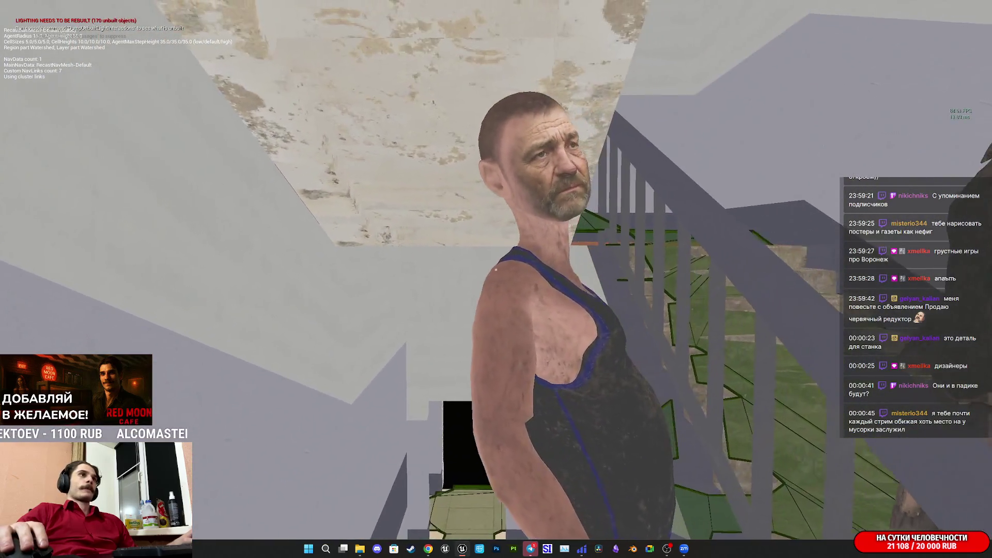
mouse_move(495, 269)
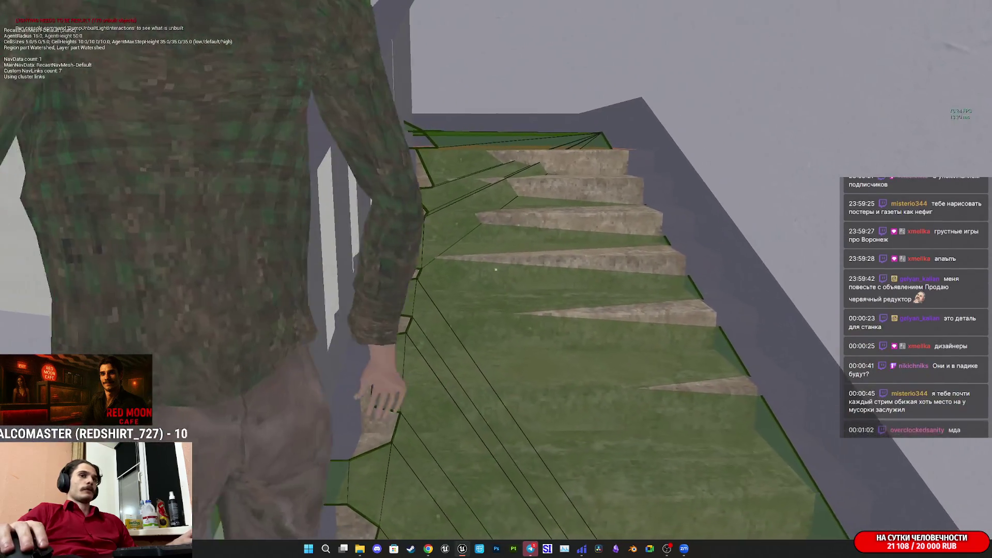
key(w)
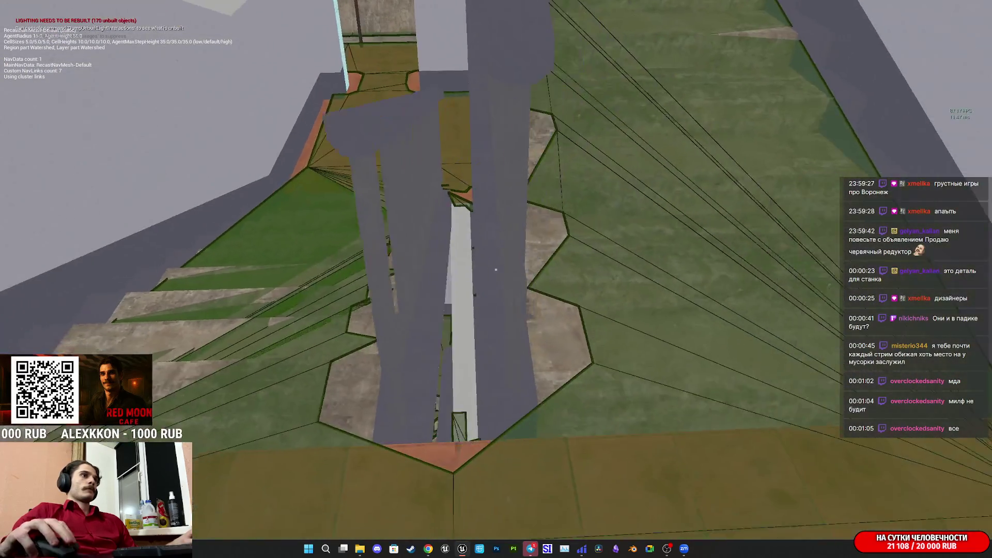
key(w)
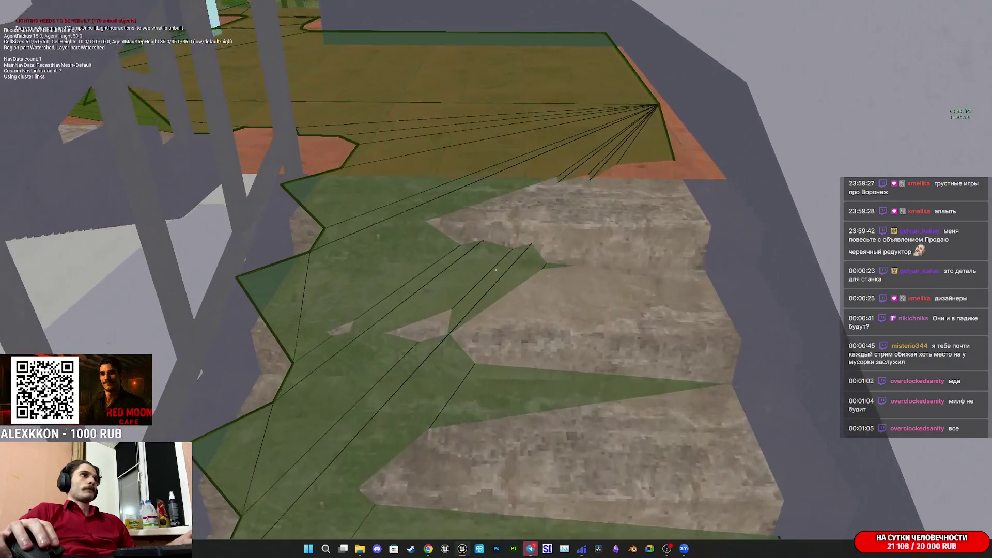
key(w)
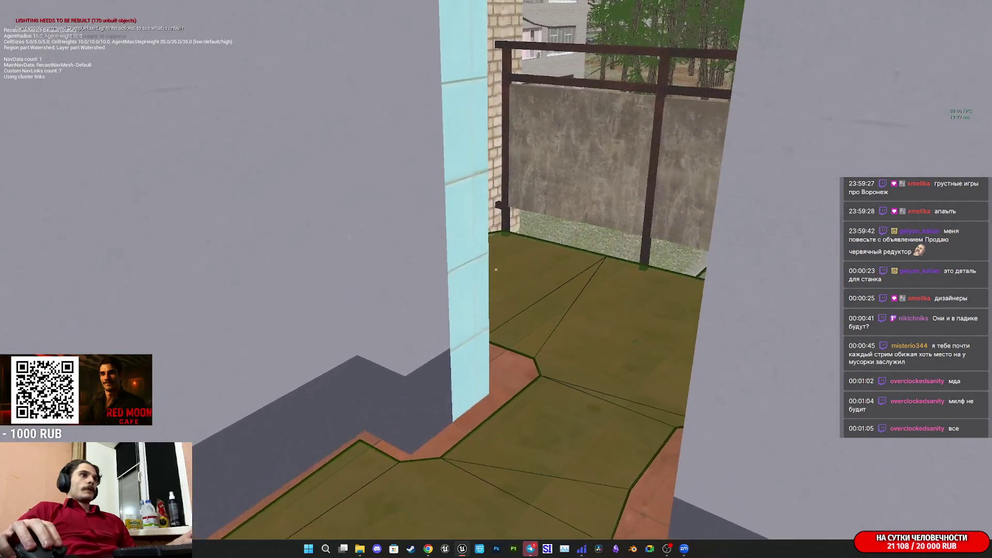
key(w)
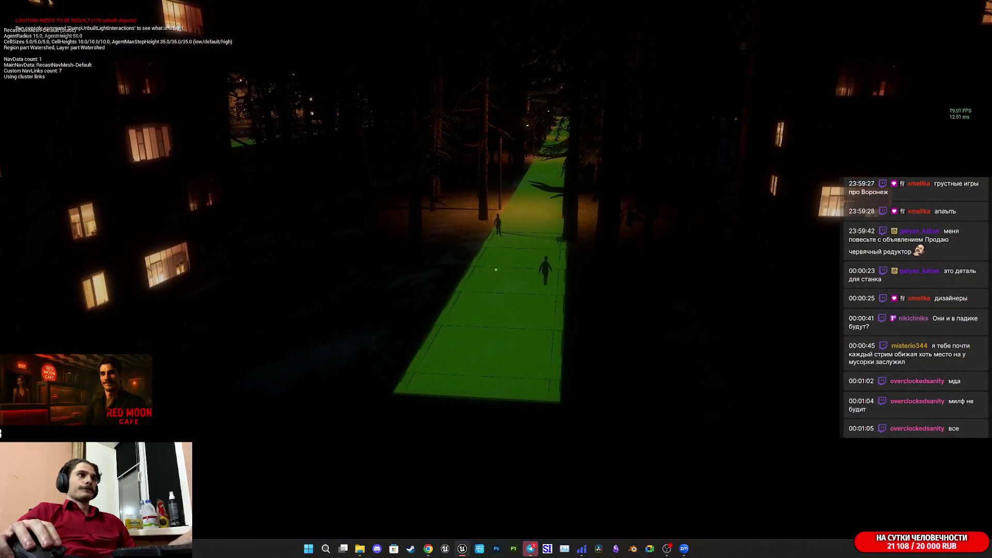
key(p)
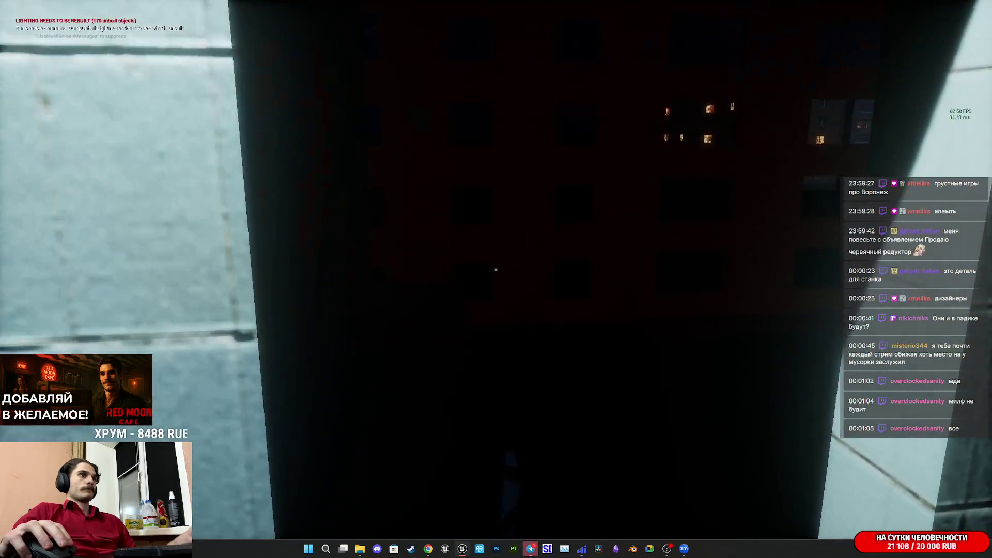
Cross the landing onto the balcony, look over the railing, then move onto the tiled walkway.
key(w)
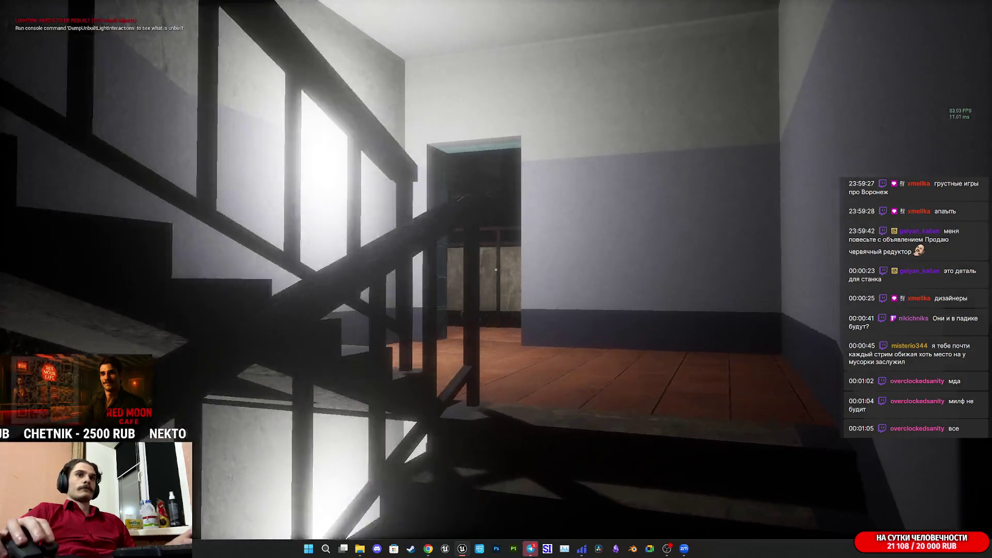
key(w)
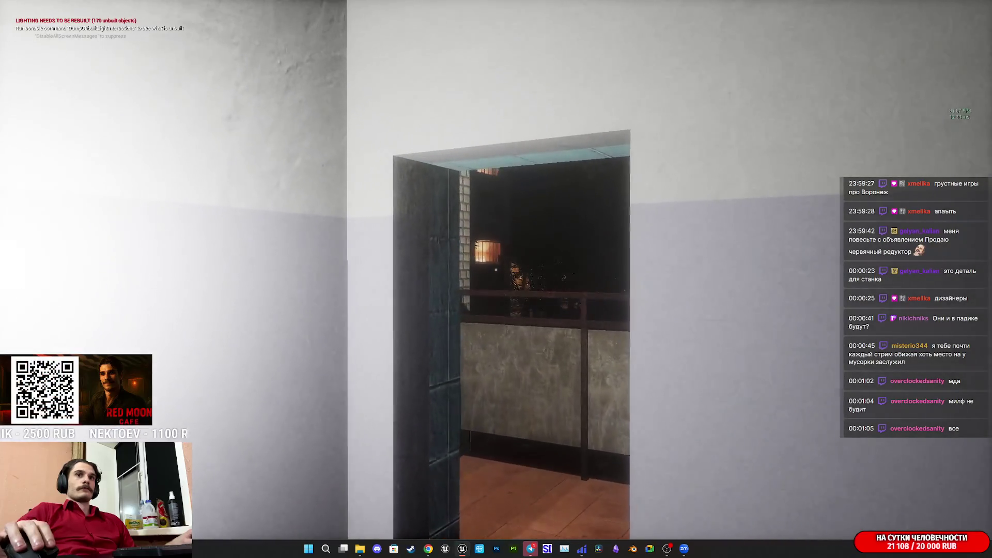
key(w)
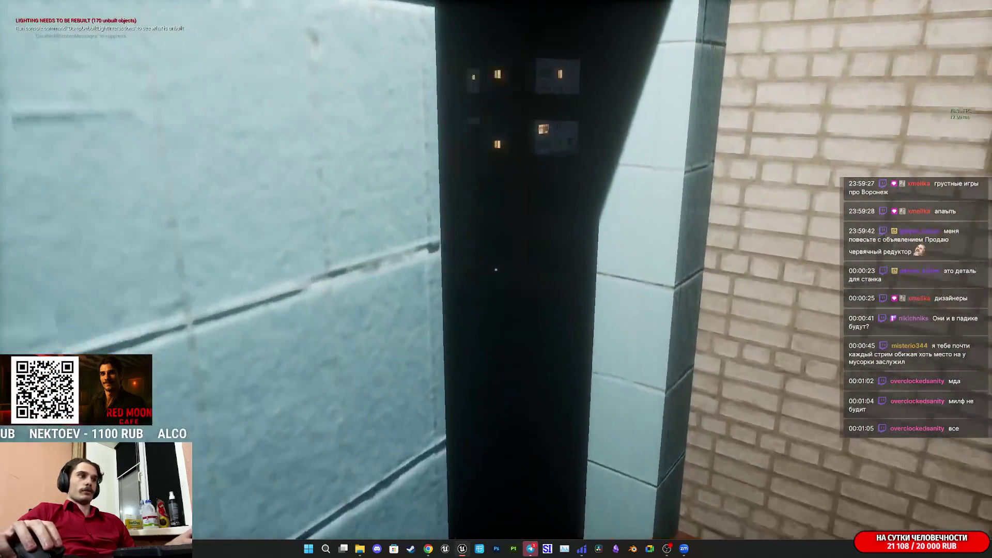
key(w)
key(w)
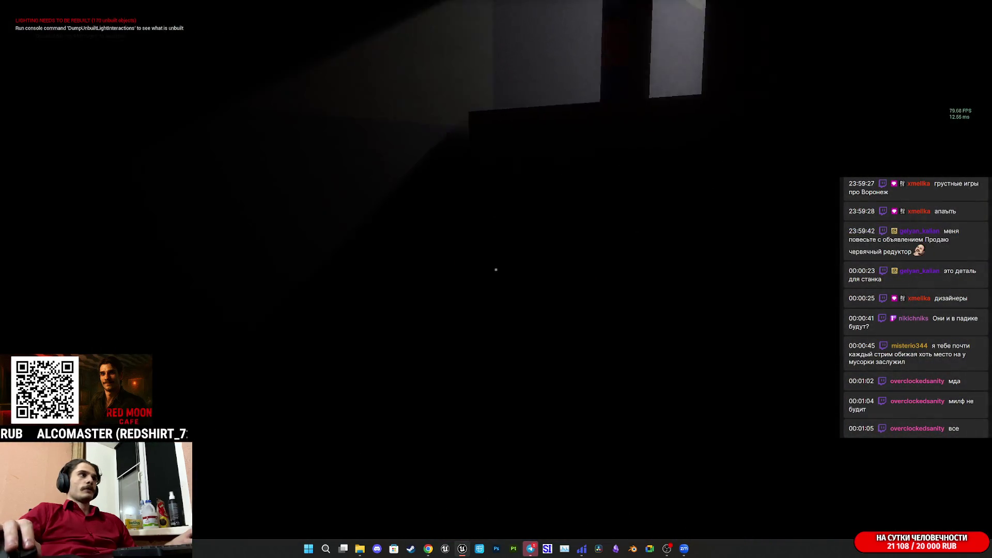
key(w)
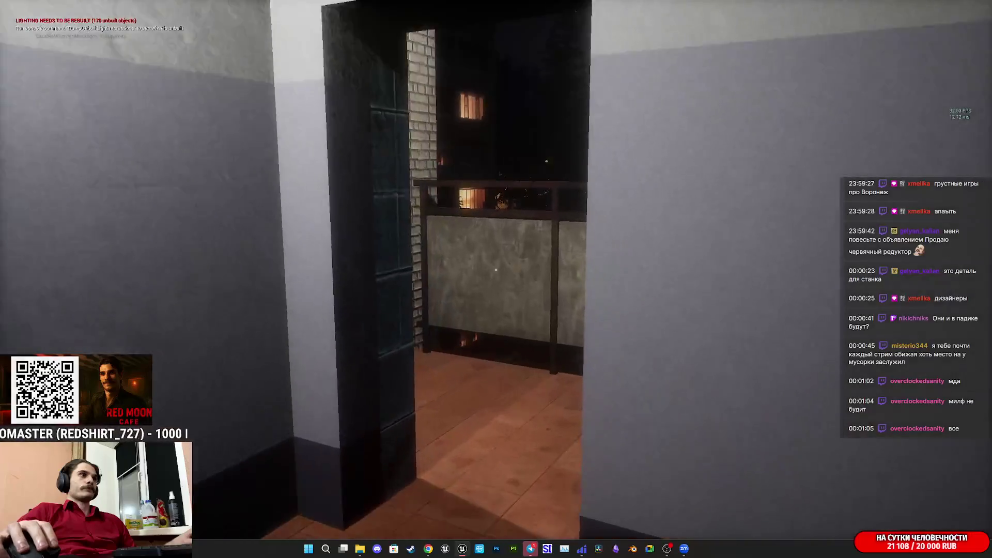
key(w)
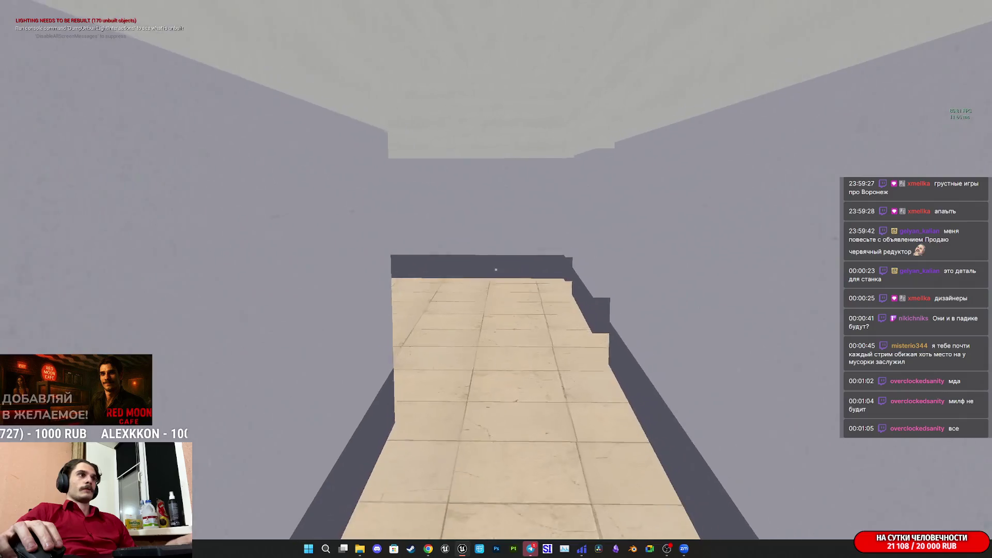
Walk along the apartment corridor, end Play mode, and bring up the Telegram chat window.
key(w)
key(w)
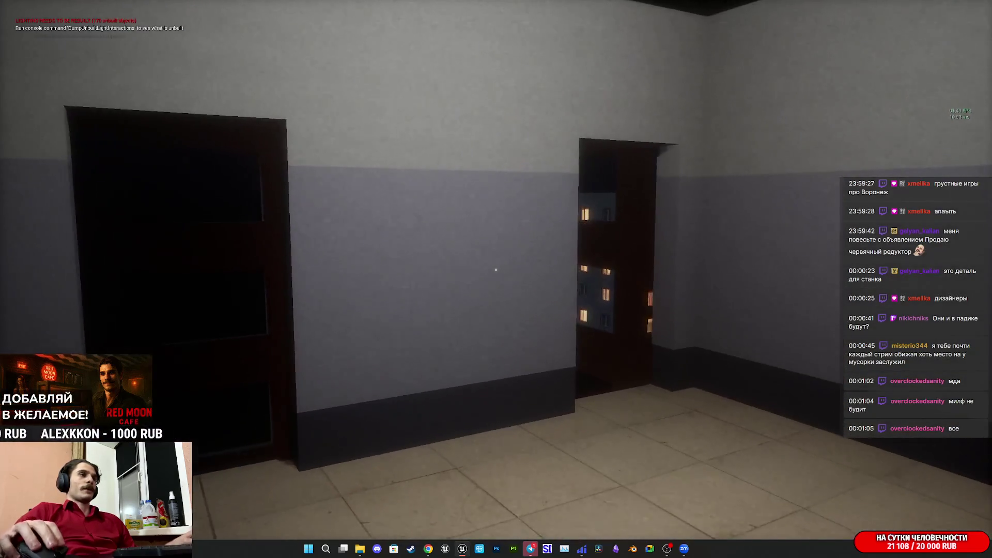
key(w)
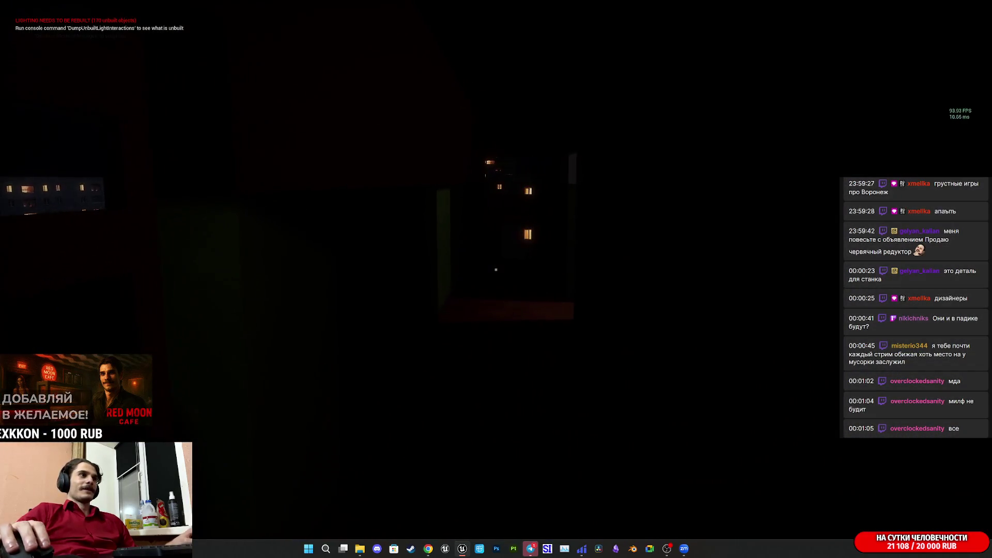
key(w)
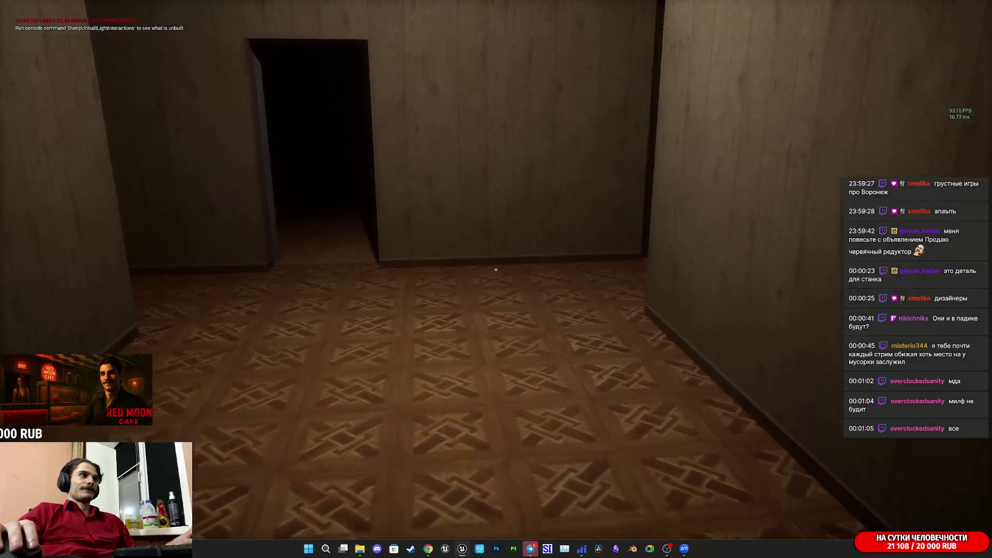
key(w)
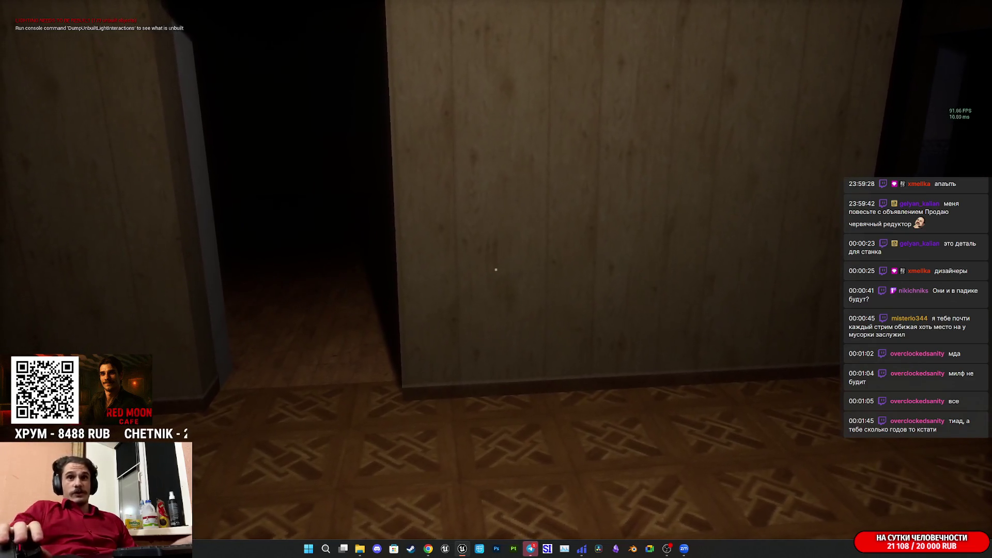
key(Escape)
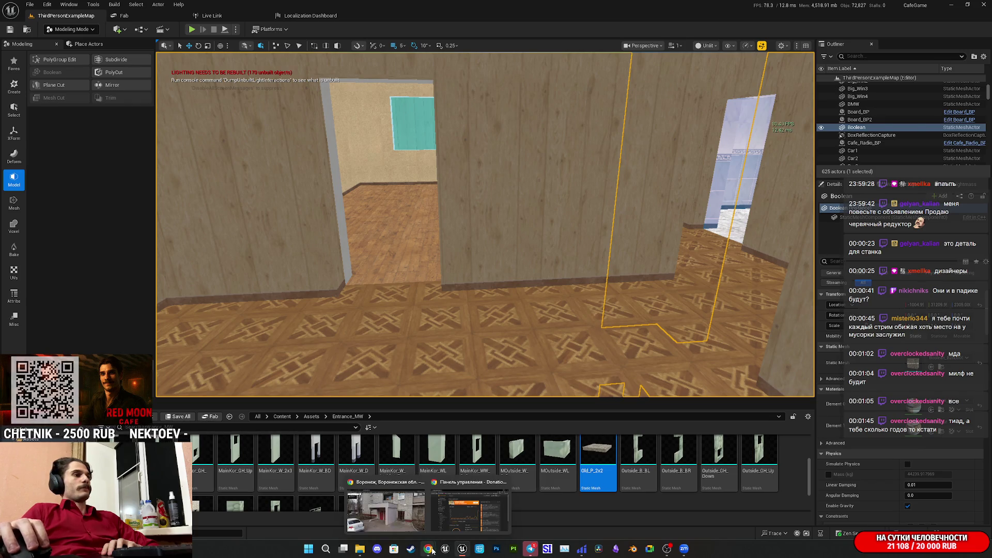
mouse_move(535, 552)
click(534, 516)
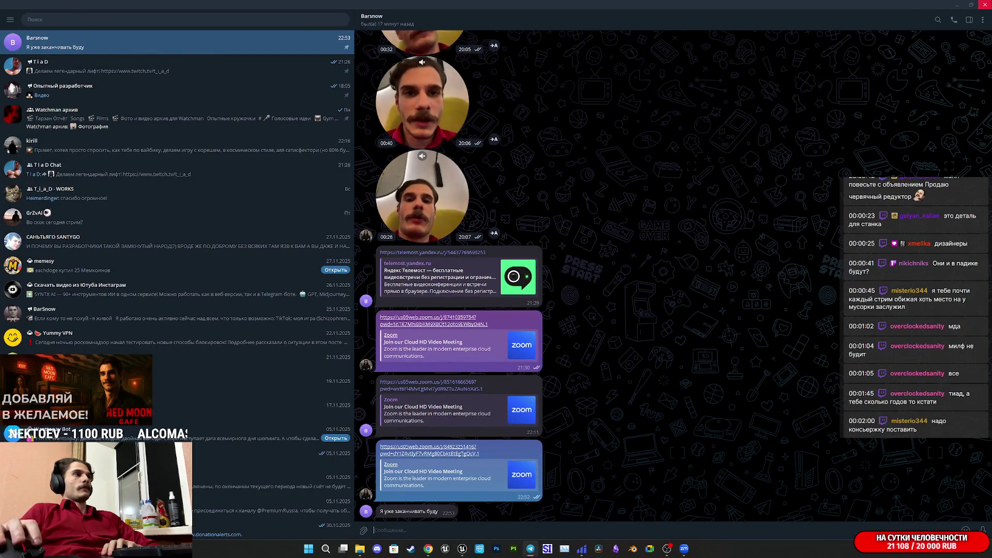
key(alt+Tab)
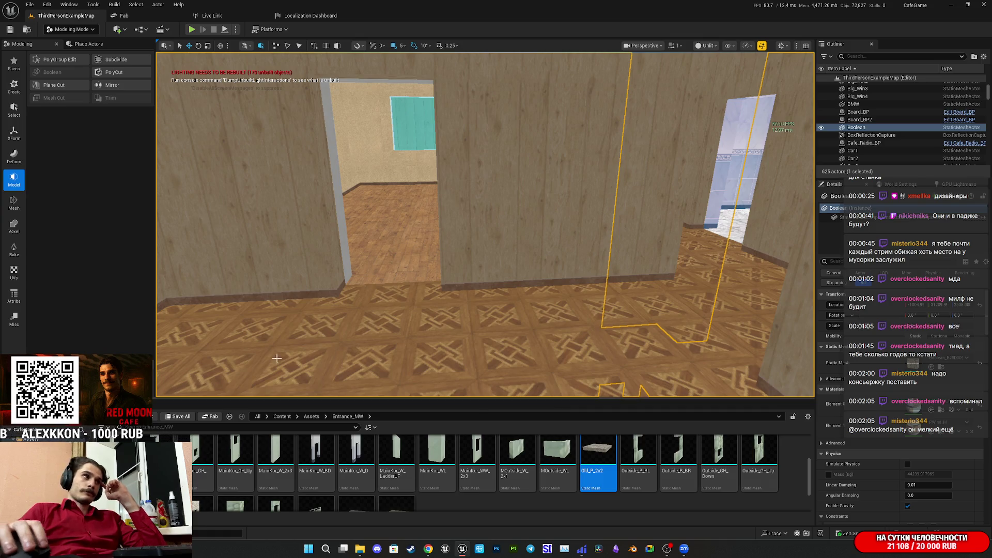
Fly the view outside to face the facade, then bring Chrome's Twitch stream manager forward.
mouse_move(362, 258)
mouse_down()
mouse_move(290, 299)
mouse_move(382, 282)
mouse_move(364, 282)
mouse_up()
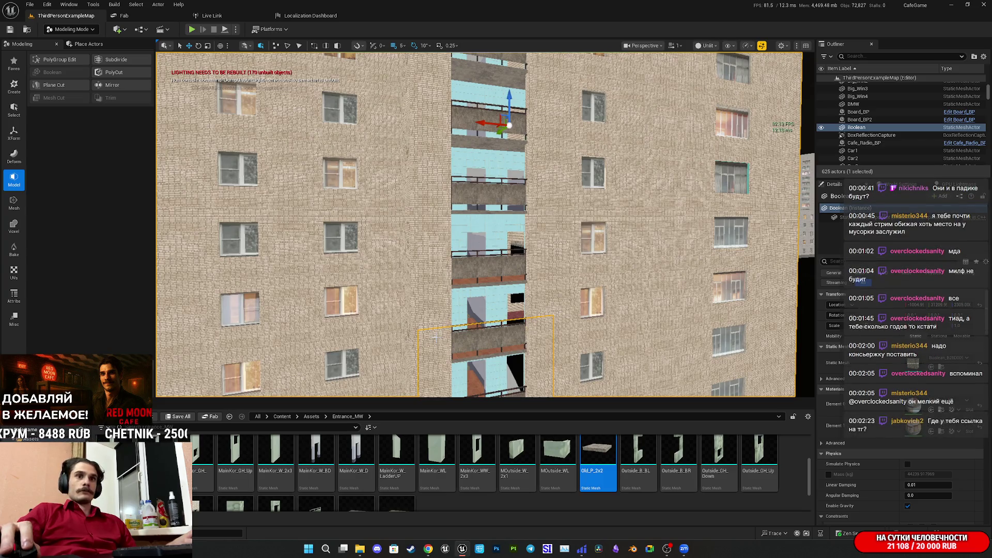
mouse_move(428, 549)
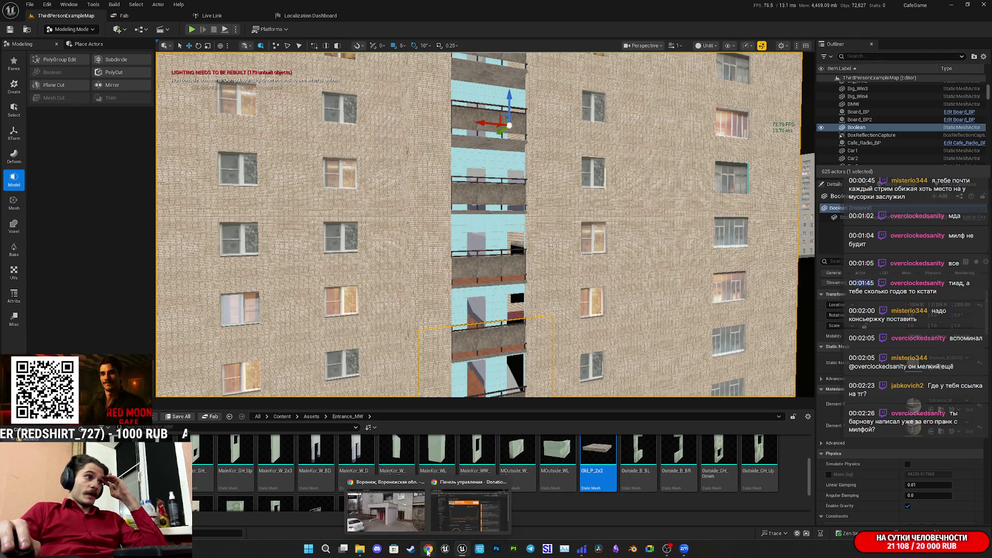
click(385, 506)
click(57, 8)
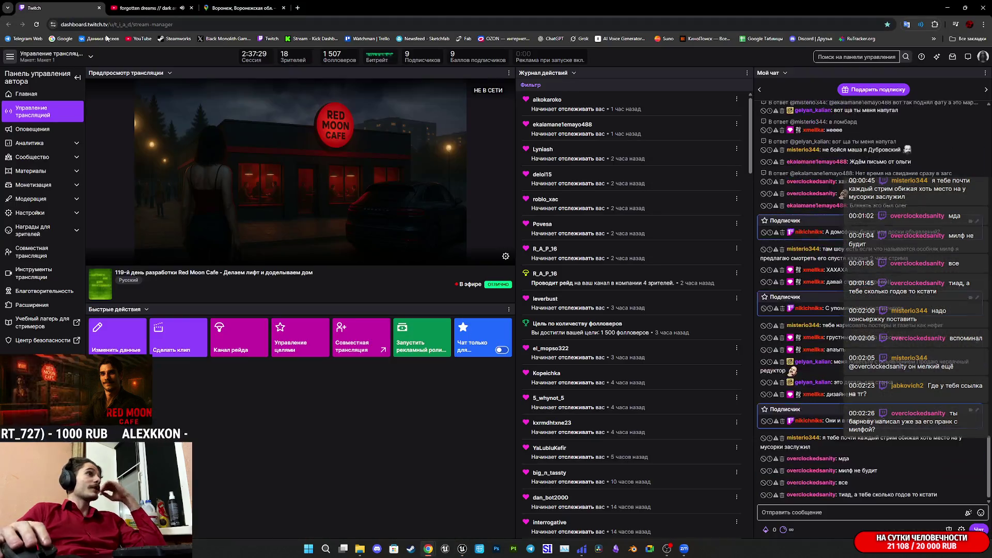
Open the channel page in a new tab from the account menu, closing the extra tab.
click(983, 57)
middle_click(948, 111)
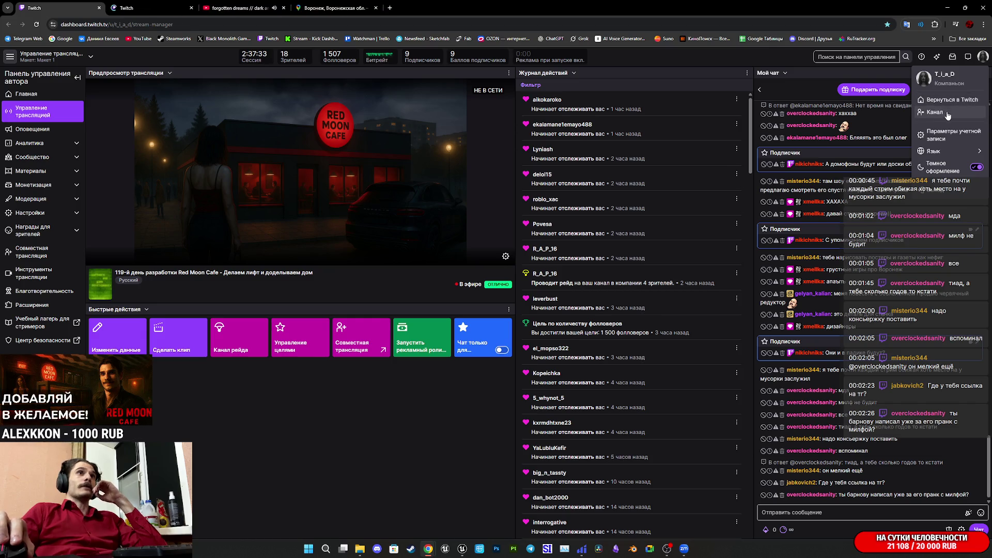
middle_click(947, 113)
click(155, 8)
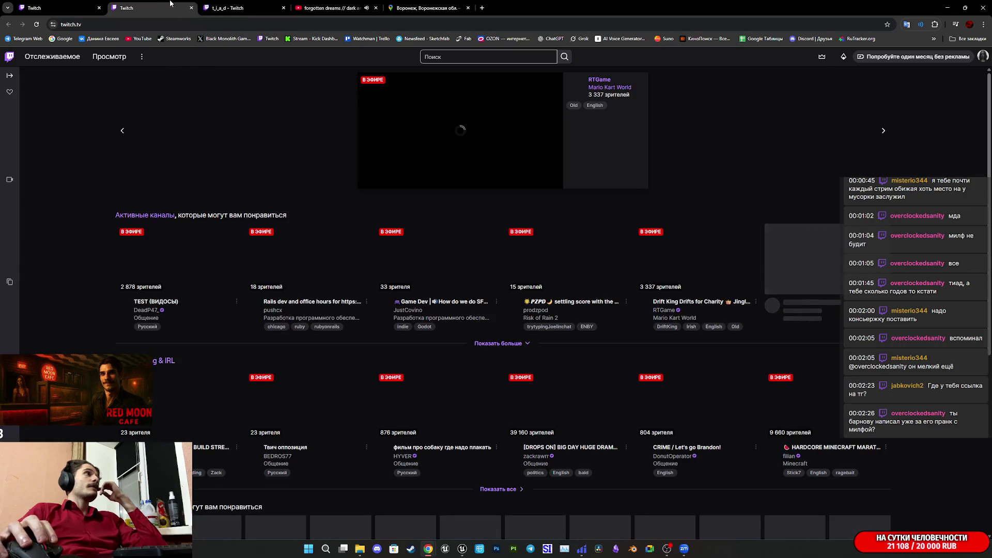
click(191, 8)
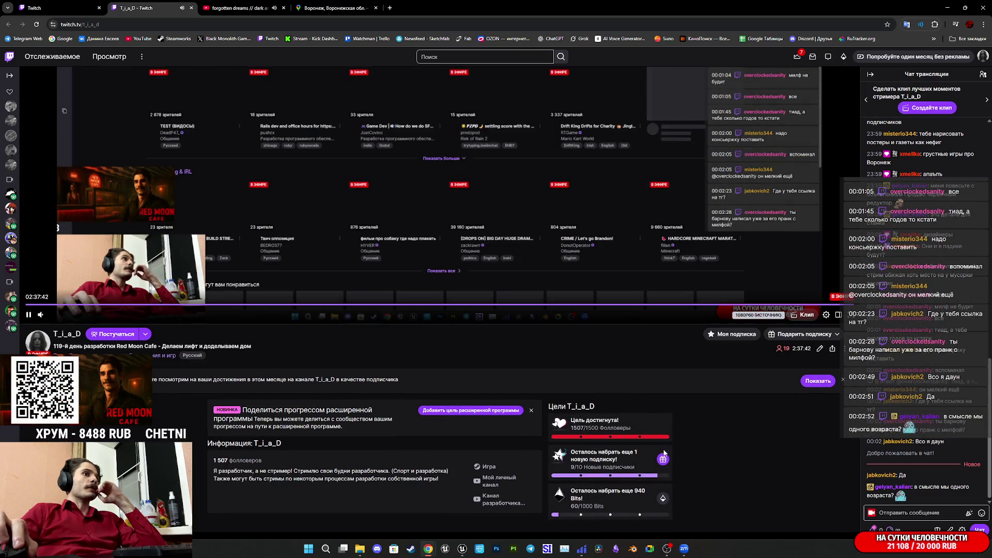
Scroll through the channel page's panels and goals, then close its tab.
scroll(516, 449, down, 5)
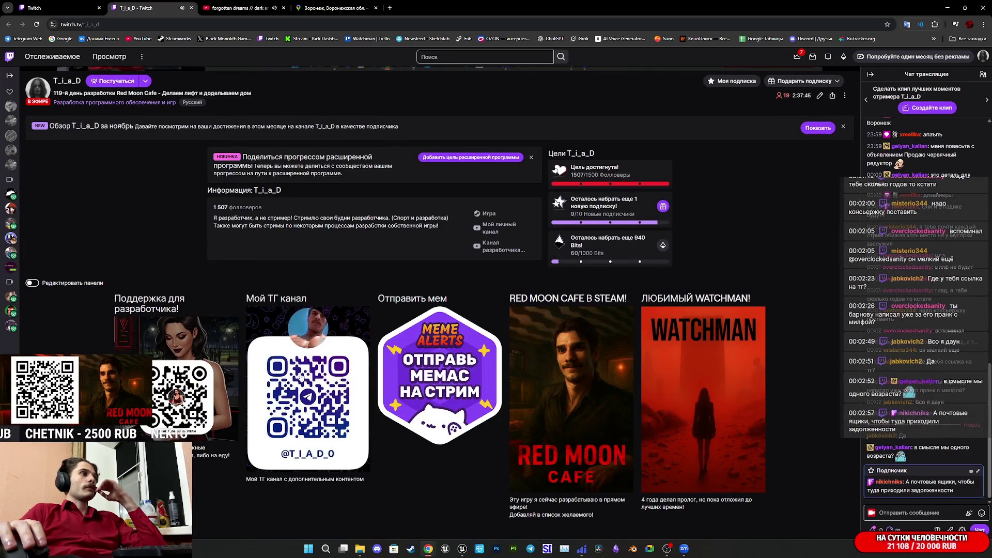
mouse_move(309, 407)
mouse_down()
mouse_move(313, 416)
mouse_move(267, 377)
mouse_move(338, 422)
mouse_up()
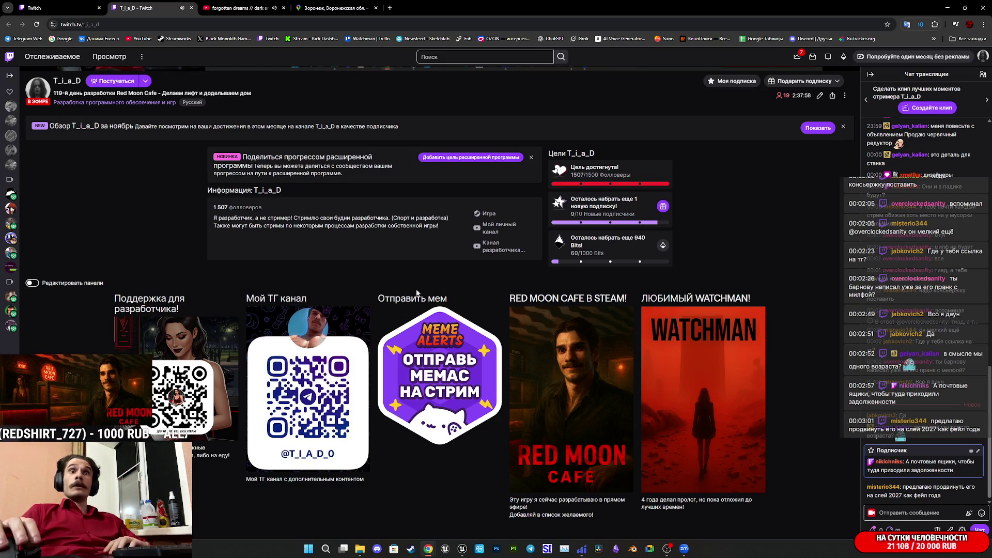
middle_click(127, 8)
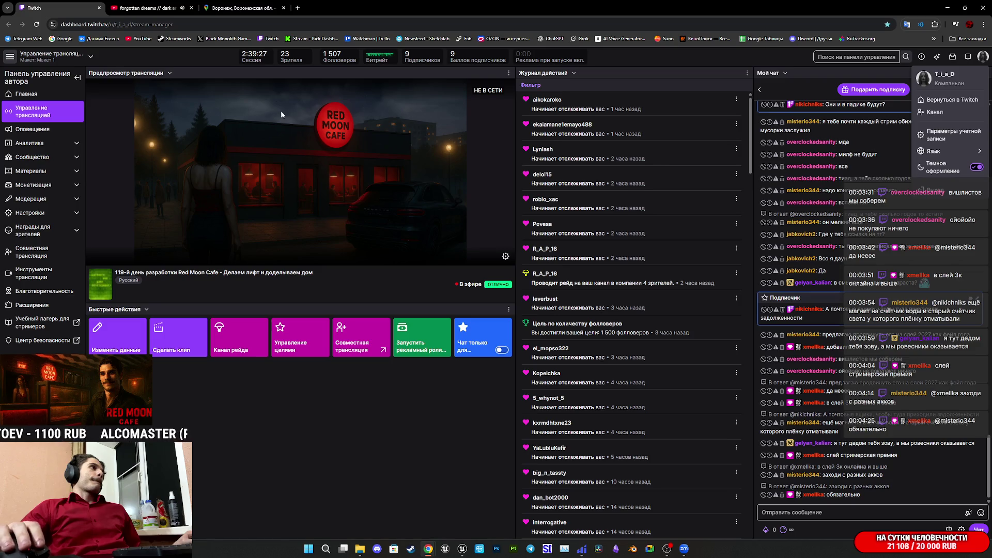
Pause the YouTube background music, return to the Twitch dashboard, then bring Unreal Editor back.
click(113, 5)
key(space)
click(77, 8)
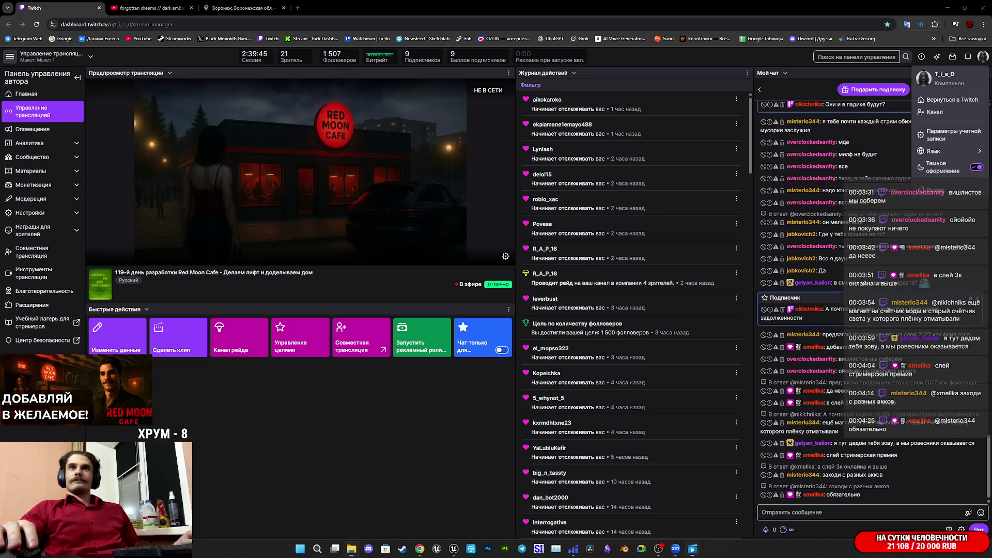
click(453, 549)
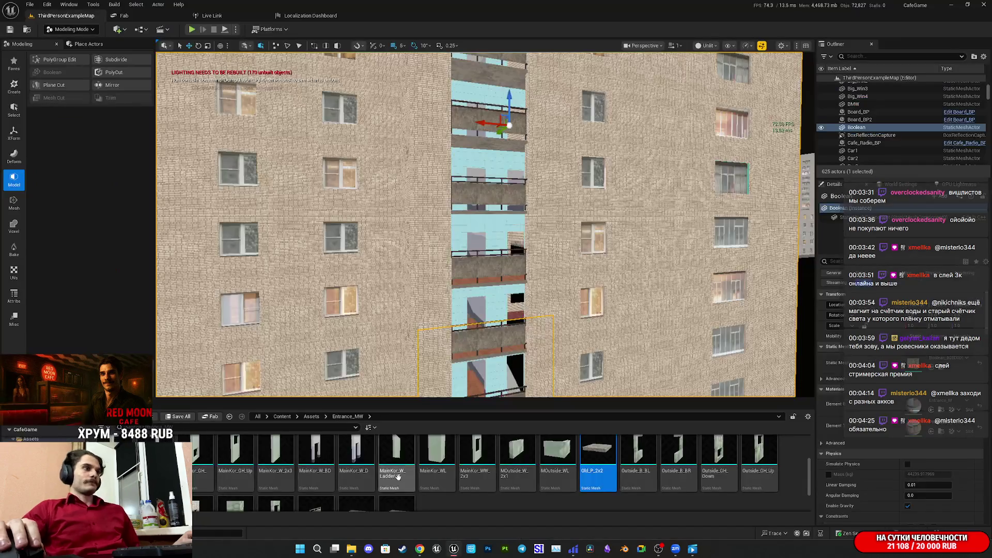
Orbit the viewport to face the two entrance pillars and move the Content Browser to Content.
mouse_move(383, 344)
mouse_down()
mouse_move(383, 362)
mouse_move(465, 361)
mouse_move(372, 361)
mouse_move(362, 357)
mouse_move(364, 315)
mouse_move(364, 361)
mouse_move(408, 357)
mouse_move(378, 356)
mouse_move(403, 336)
mouse_move(382, 346)
mouse_move(379, 362)
mouse_move(415, 362)
mouse_move(371, 356)
mouse_up()
drag(578, 319, 579, 319)
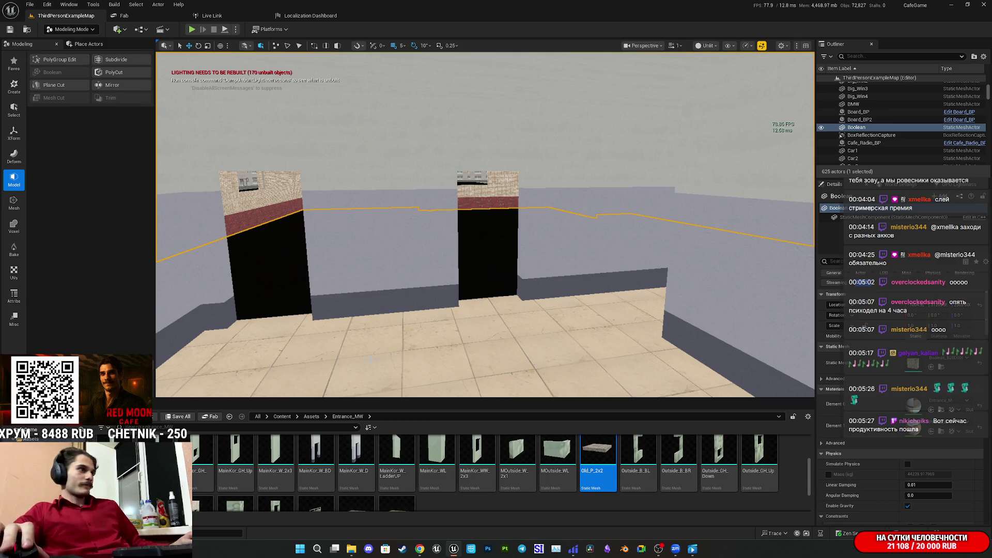
click(282, 416)
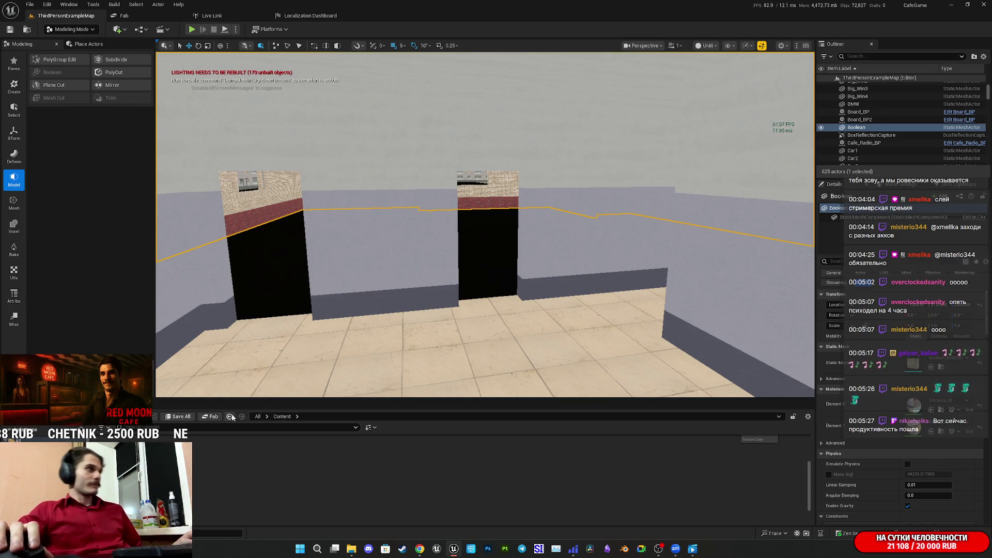
Open the BPs folder to list blueprints such as Cash_BP, Fridge_BP and Kettle_BP.
double_click(276, 452)
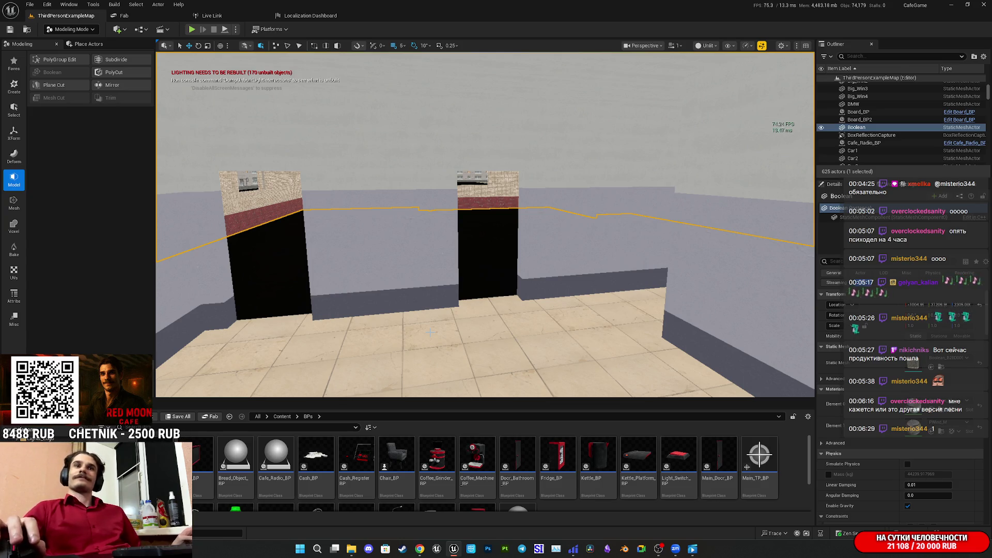
scroll(438, 345, up, 5)
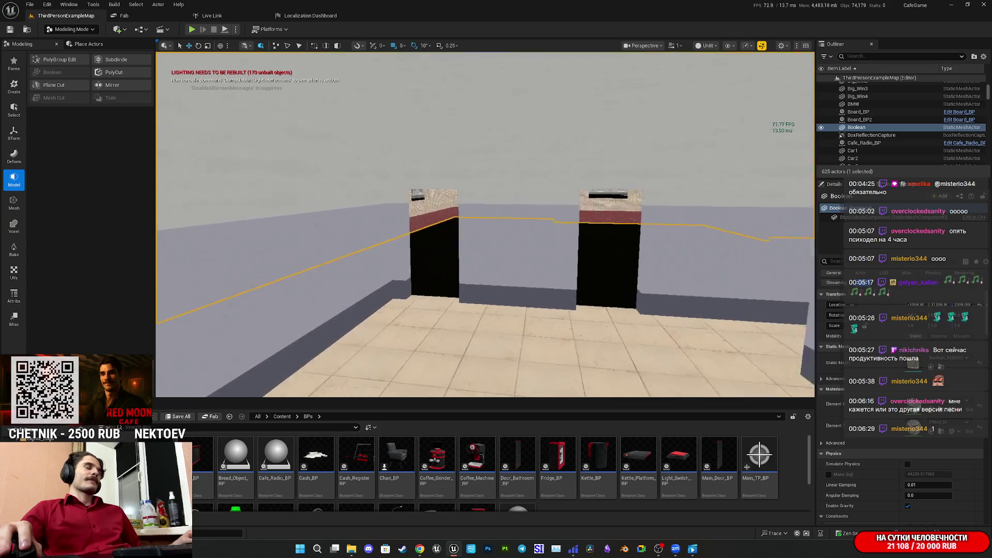
Zoom and turn the view to inspect the floor and the opposite wall.
scroll(438, 345, down, 5)
scroll(438, 345, up, 5)
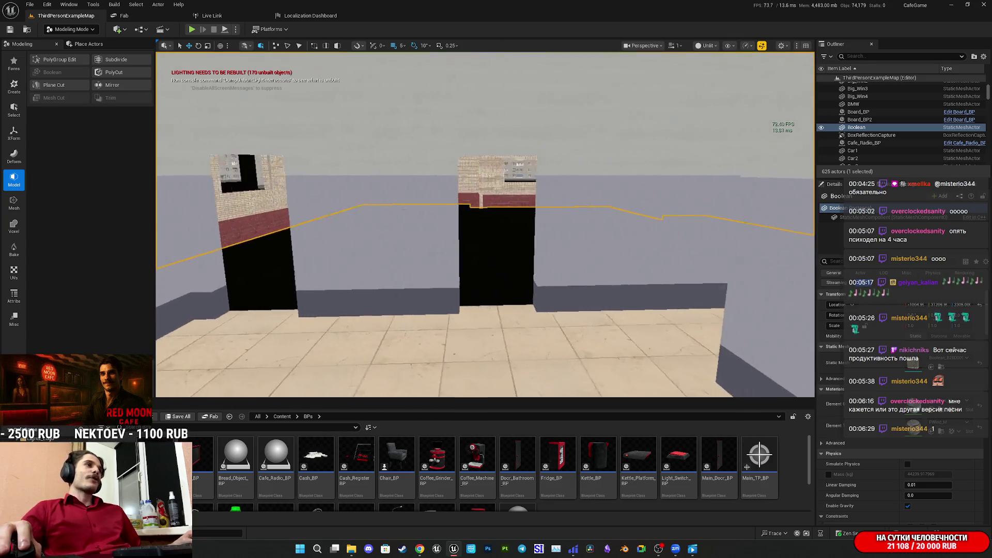
scroll(438, 345, down, 5)
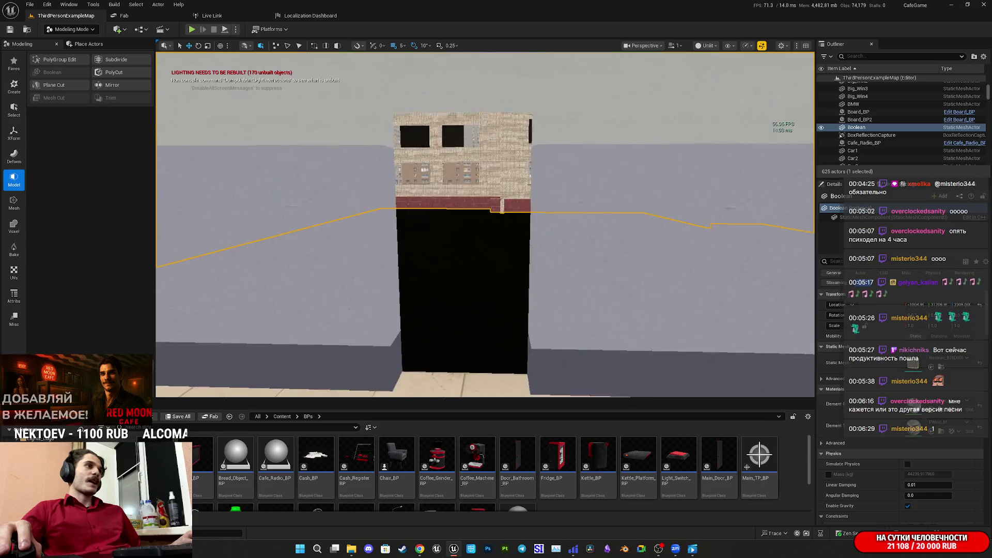
scroll(438, 345, up, 10)
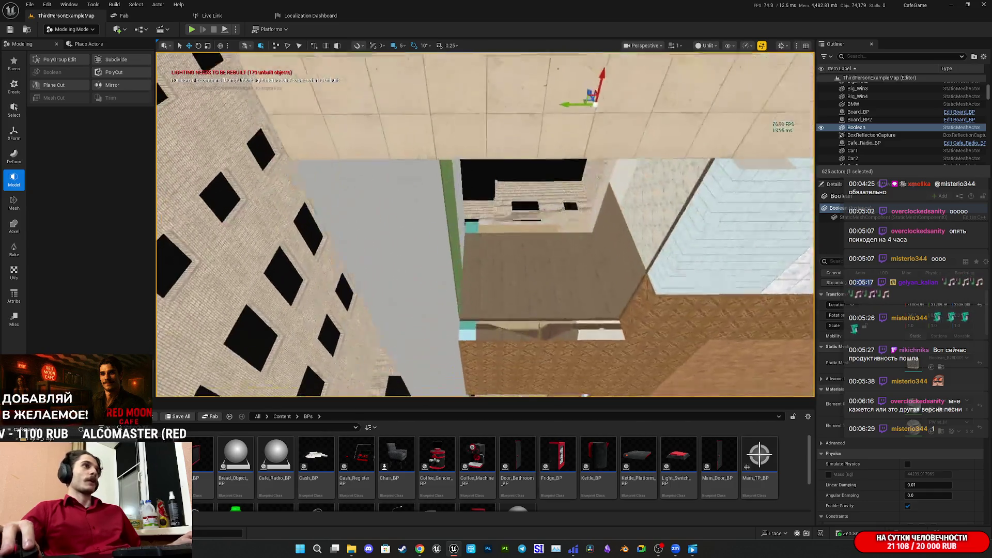
scroll(438, 345, up, 10)
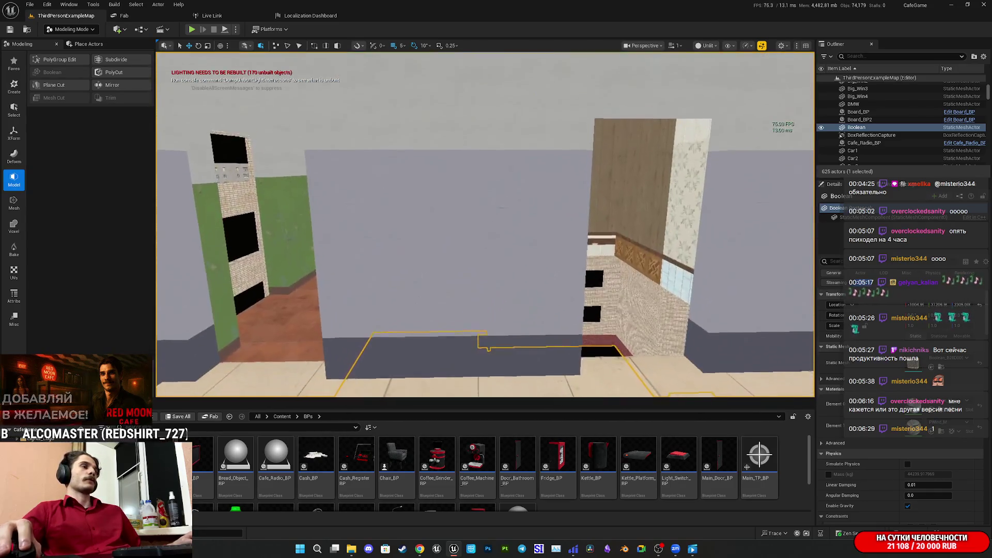
scroll(438, 345, up, 8)
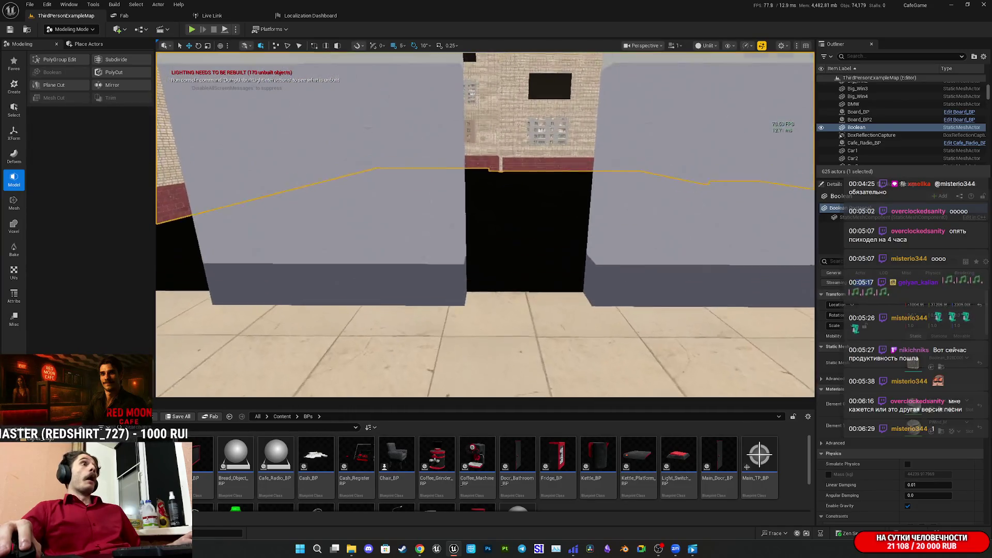
scroll(438, 345, up, 10)
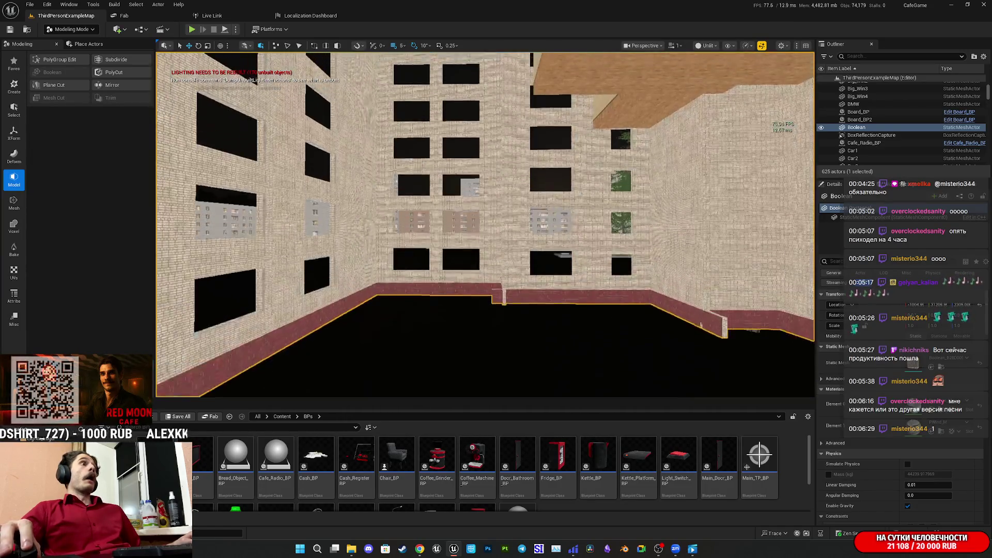
scroll(438, 345, up, 3)
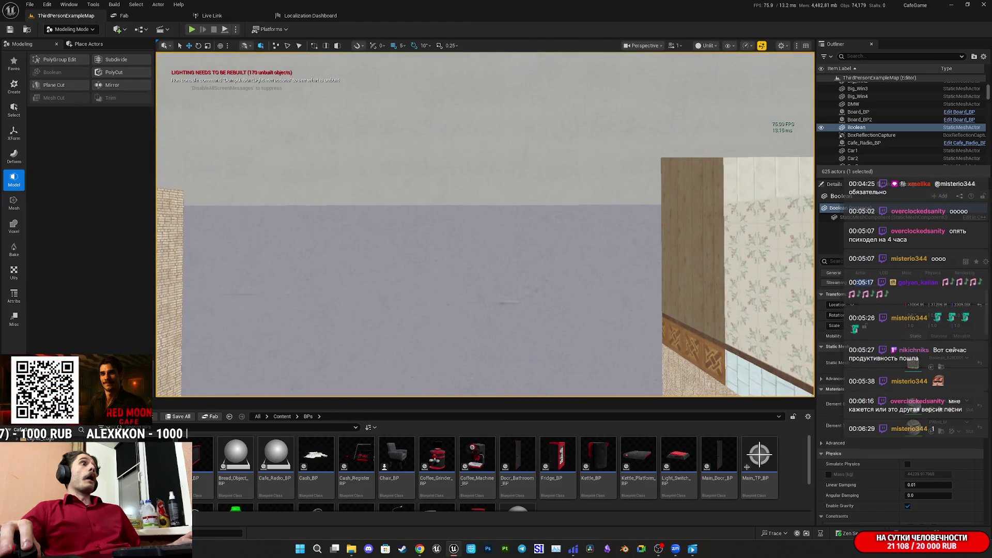
drag(438, 346, 476, 369)
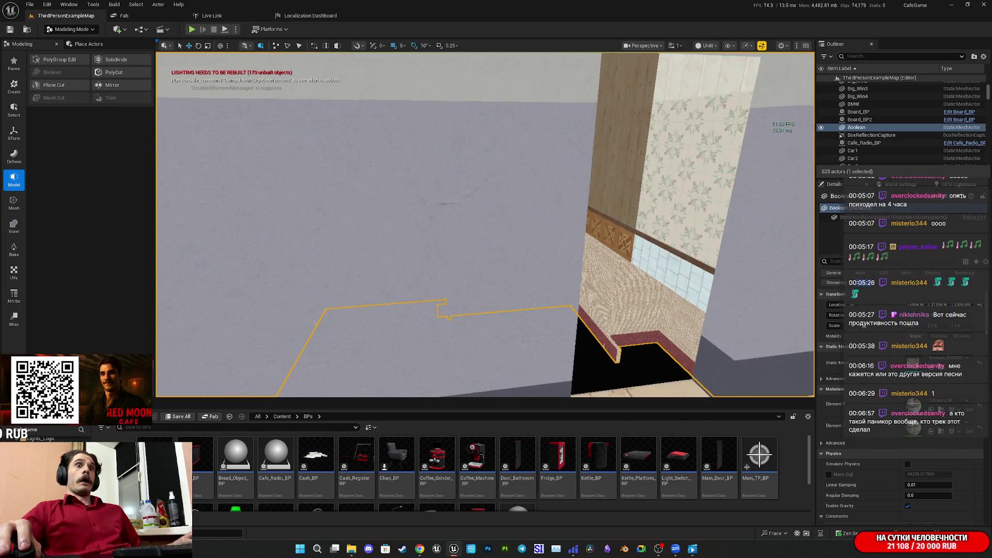
mouse_move(475, 369)
mouse_down()
mouse_move(428, 370)
mouse_move(439, 295)
mouse_move(443, 346)
mouse_up()
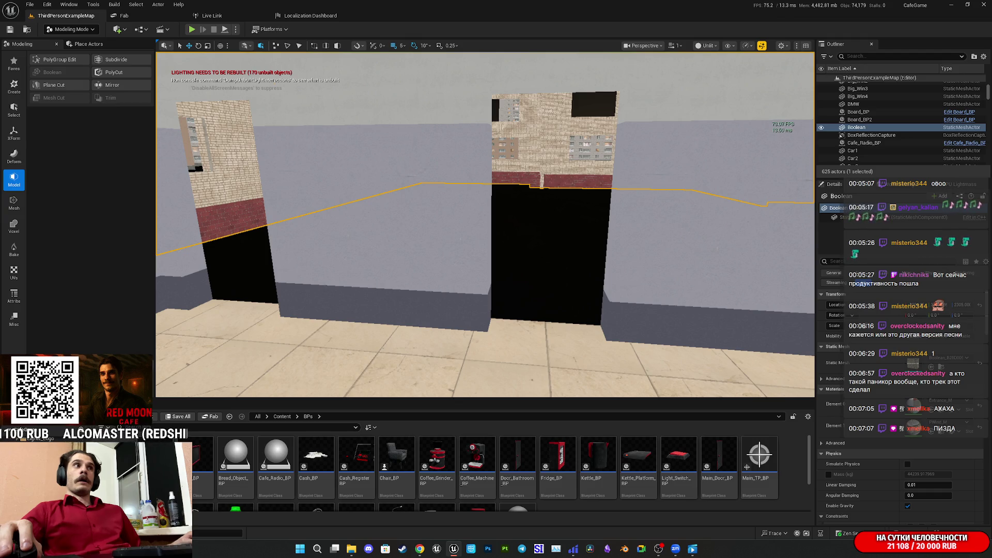
Fly in and out of the courtyard to inspect the building facade and floor.
key(d)
key(w)
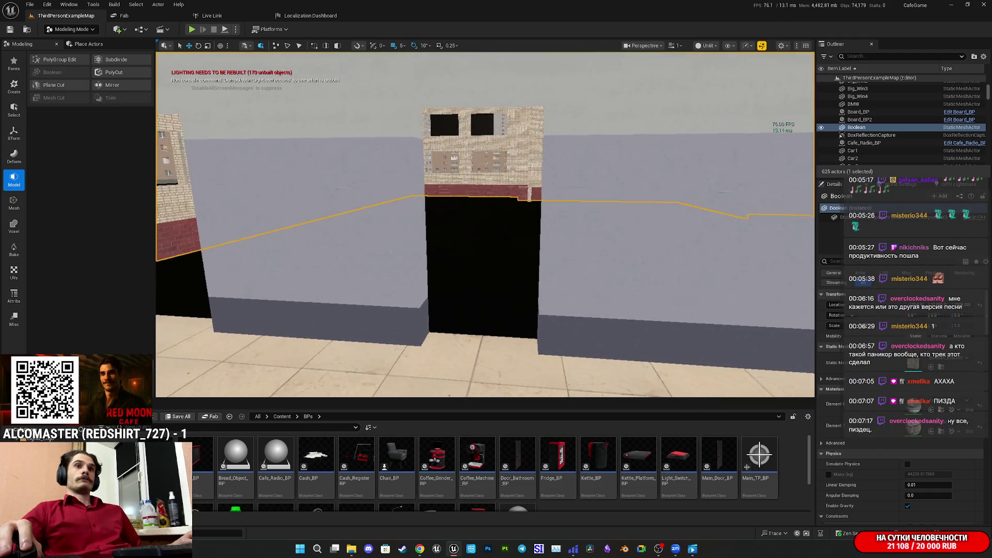
key(s)
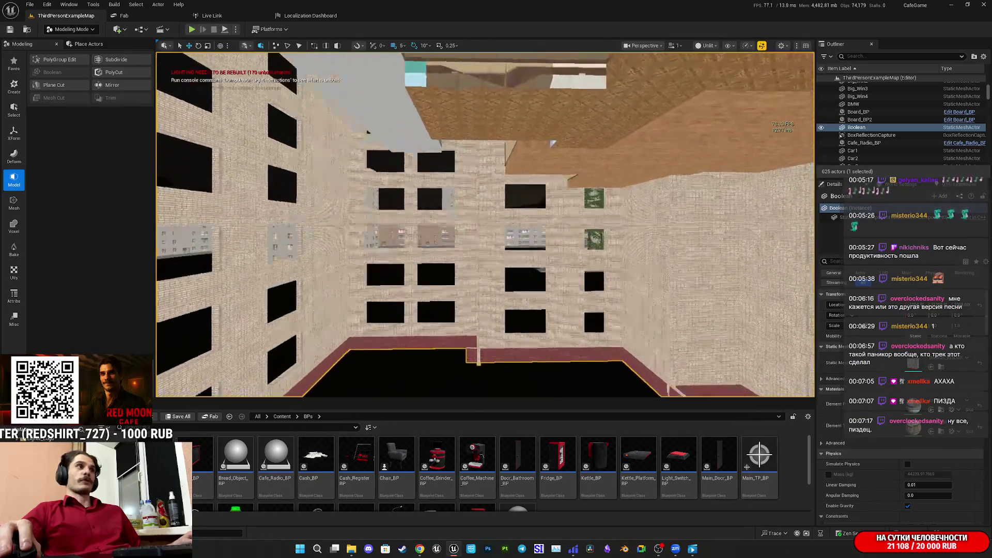
key(w)
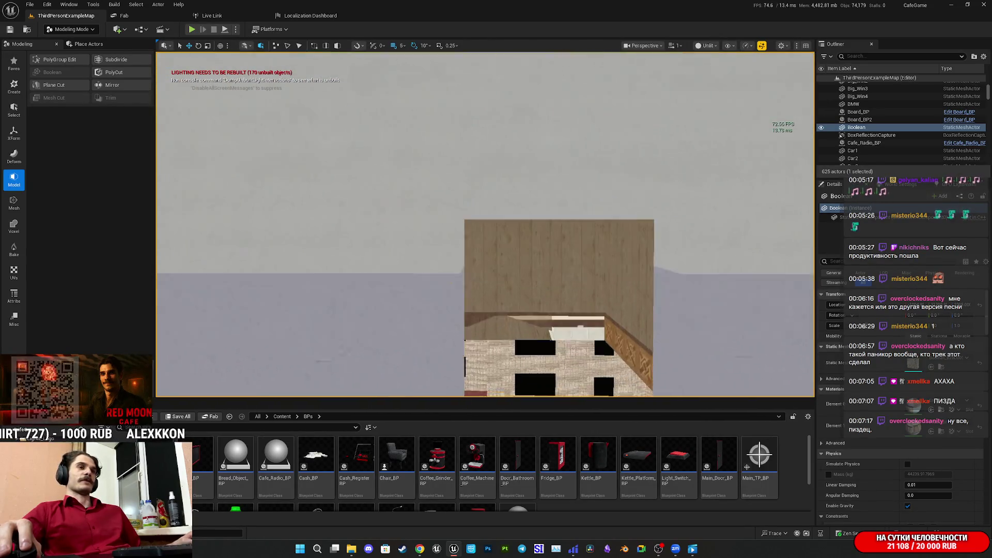
key(s)
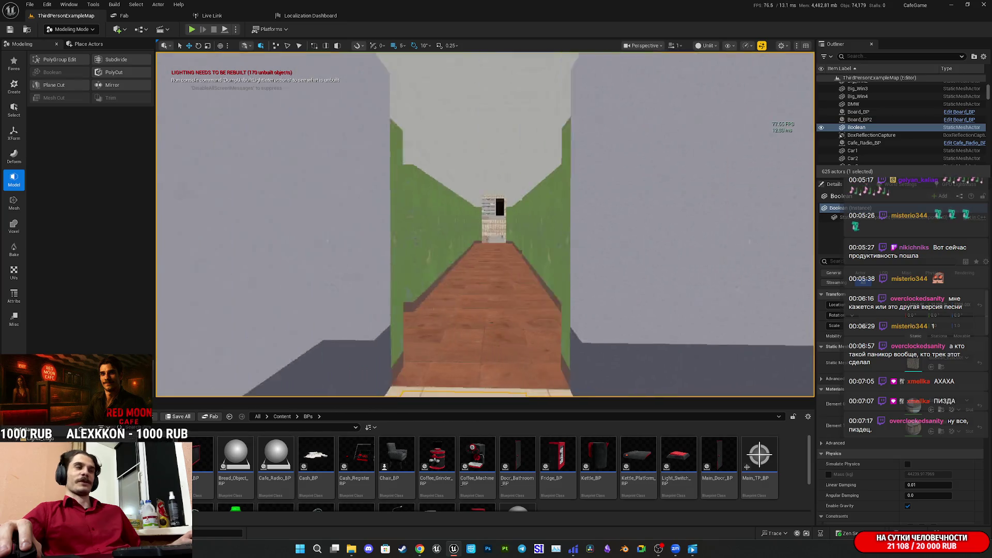
key(s)
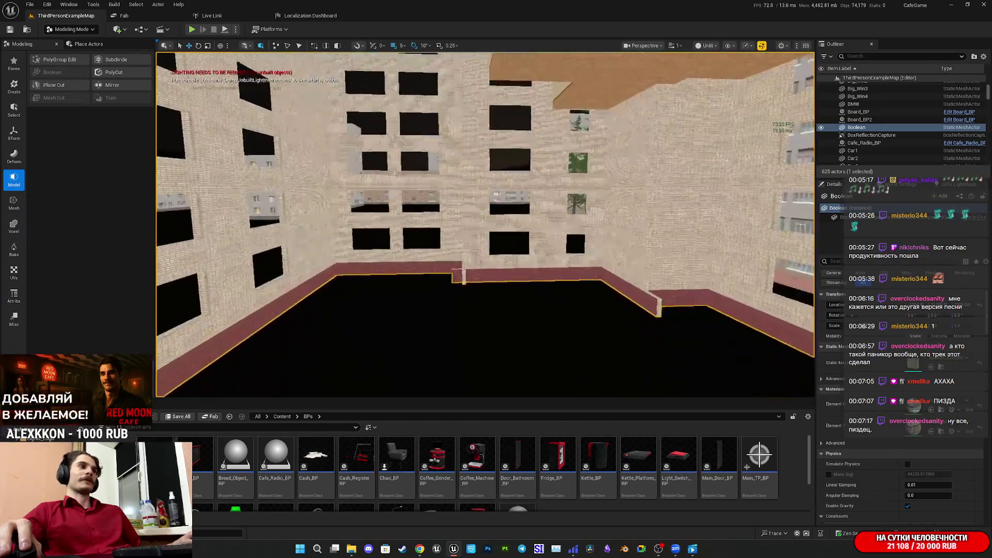
key(s)
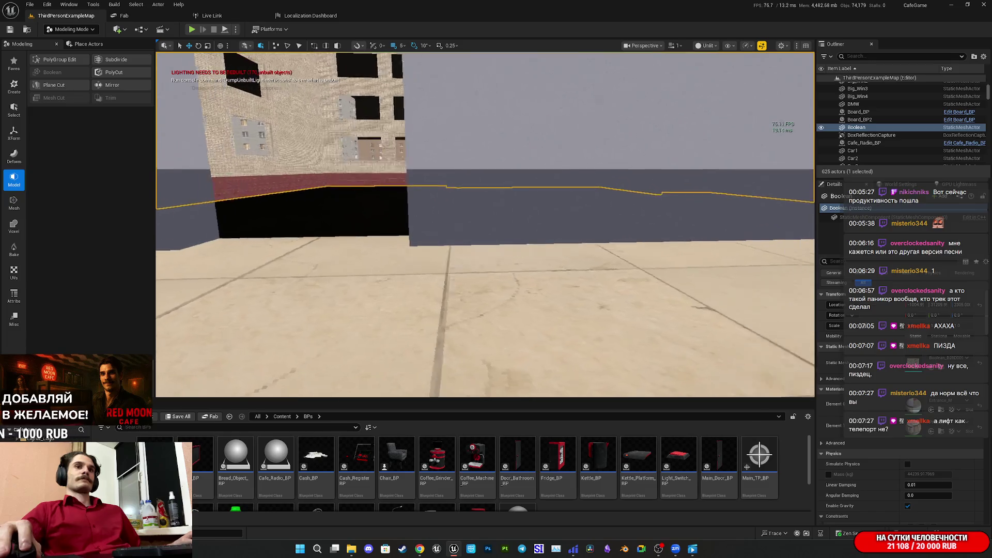
Fly past the pillars up the facade, then recentre the building in view.
key(w)
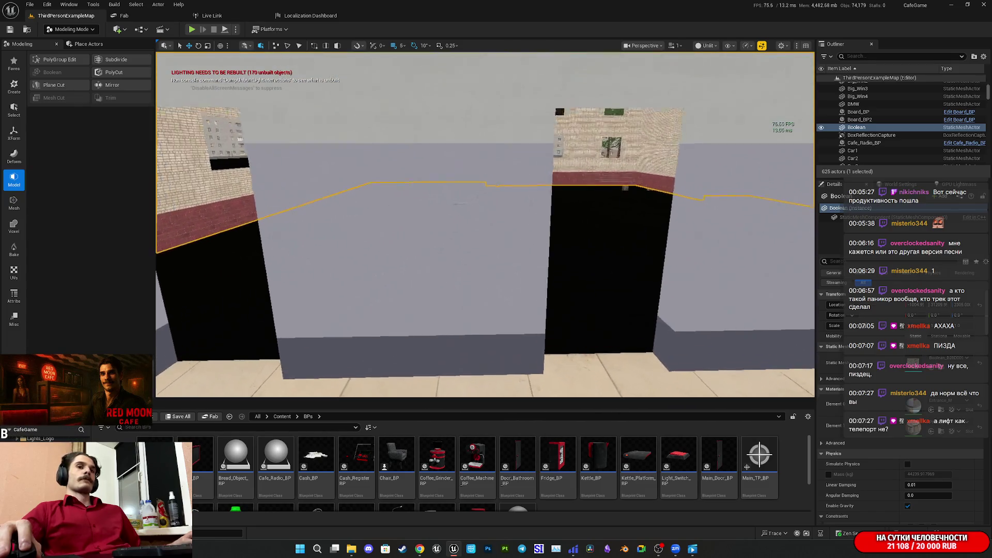
key(w)
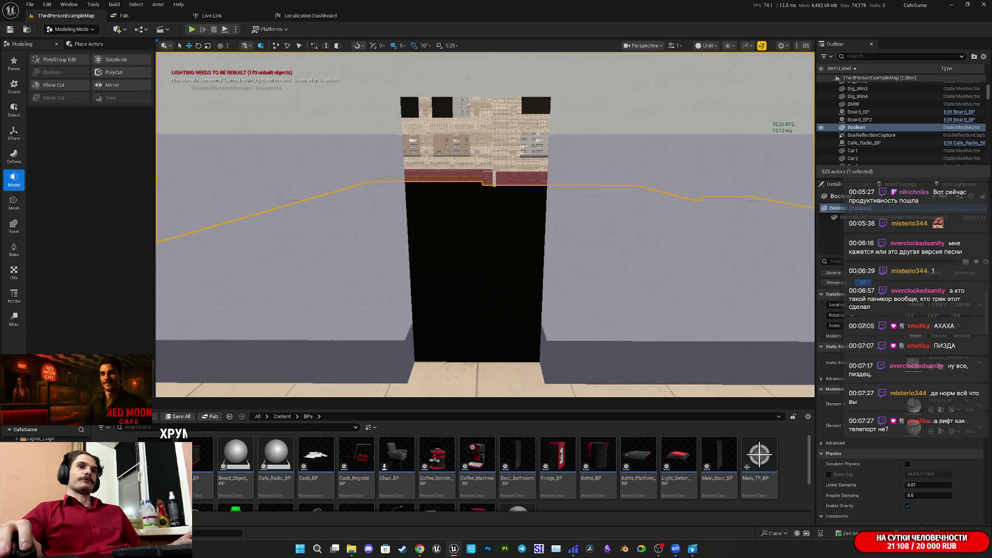
key(w)
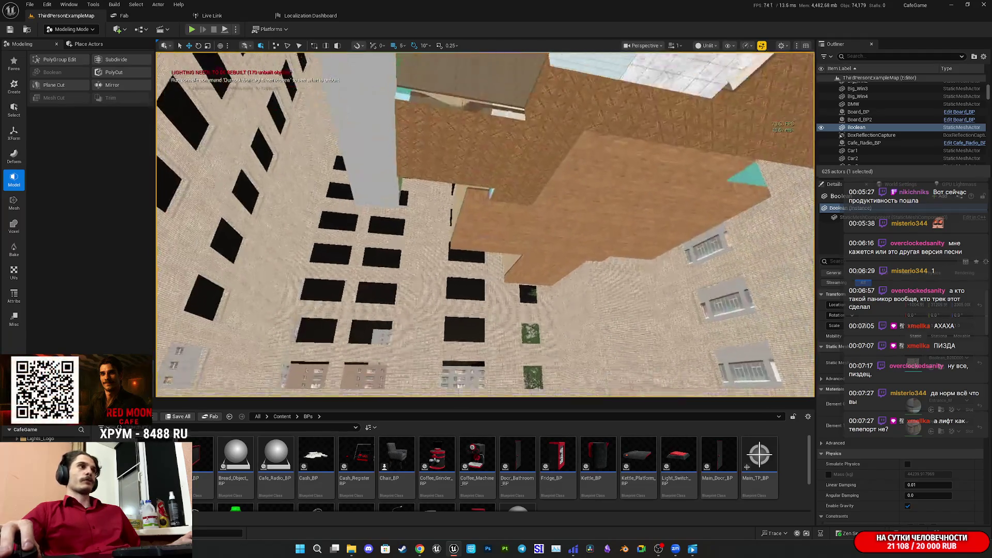
key(w)
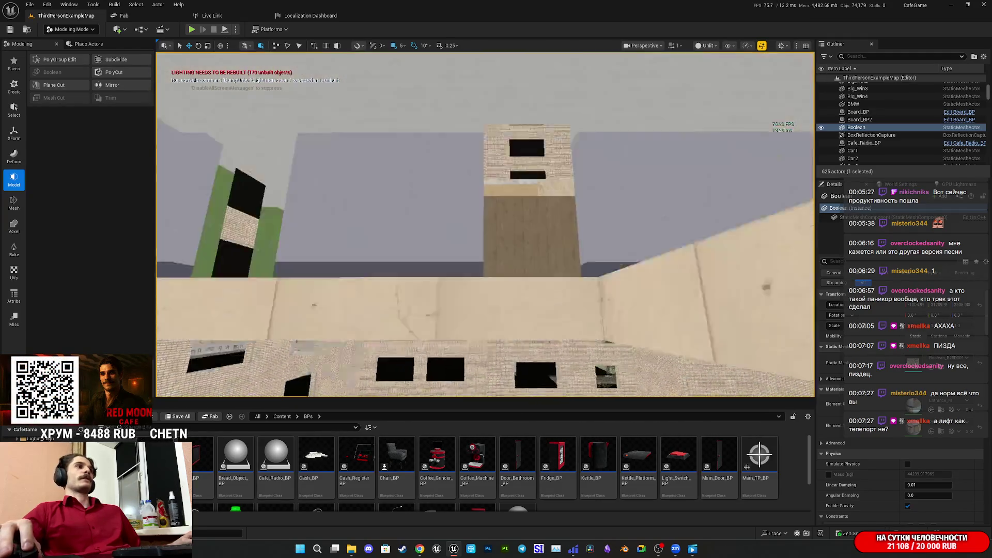
key(w)
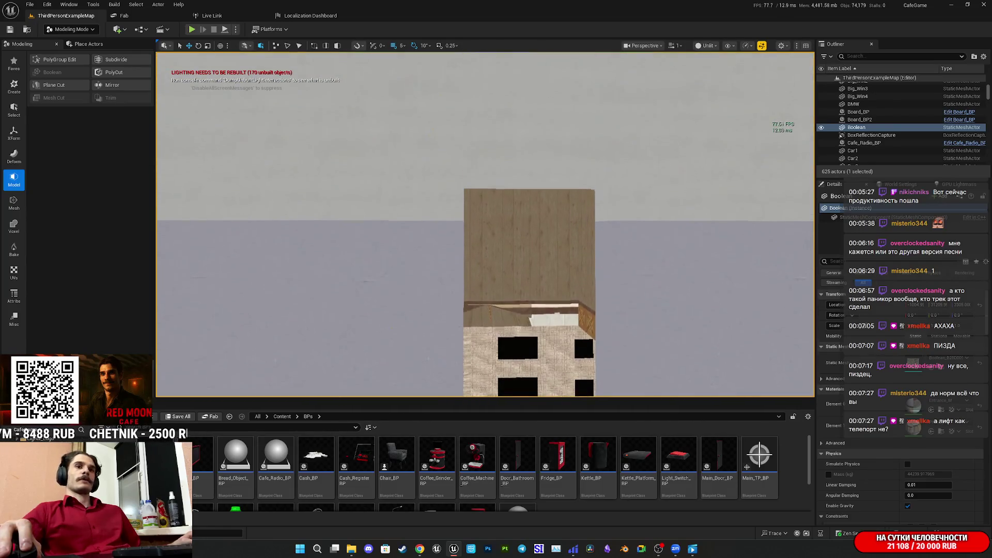
drag(214, 280, 442, 338)
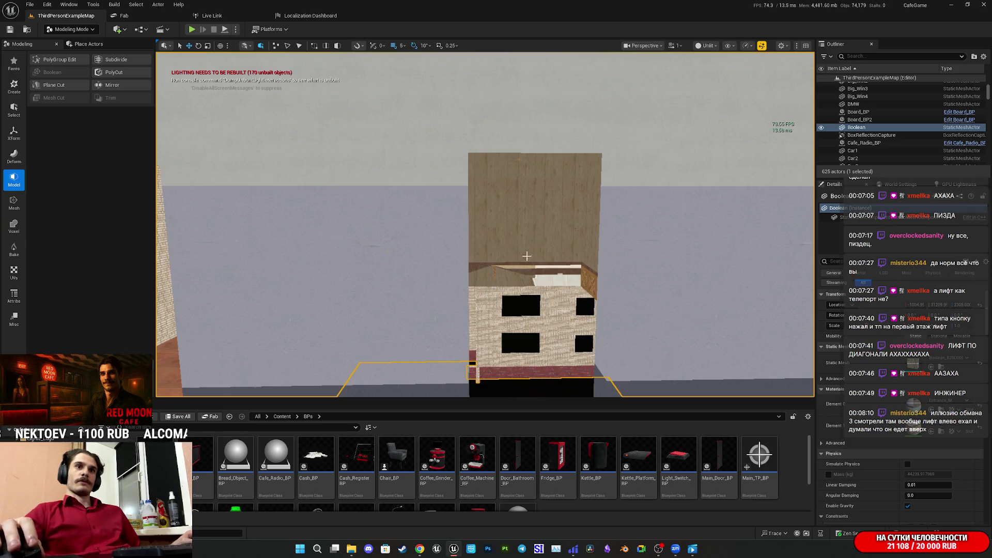
Pull the camera back to frame the two dark pillars on the tiled floor.
mouse_move(531, 228)
mouse_down()
mouse_move(517, 230)
mouse_move(496, 191)
mouse_move(441, 267)
mouse_up()
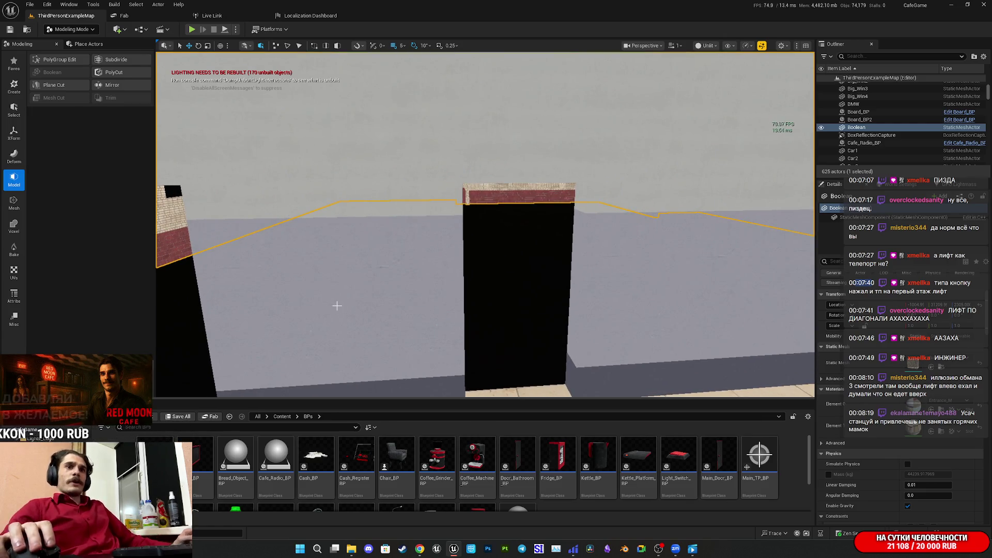
mouse_move(504, 299)
mouse_down()
mouse_move(503, 315)
mouse_move(483, 298)
mouse_up()
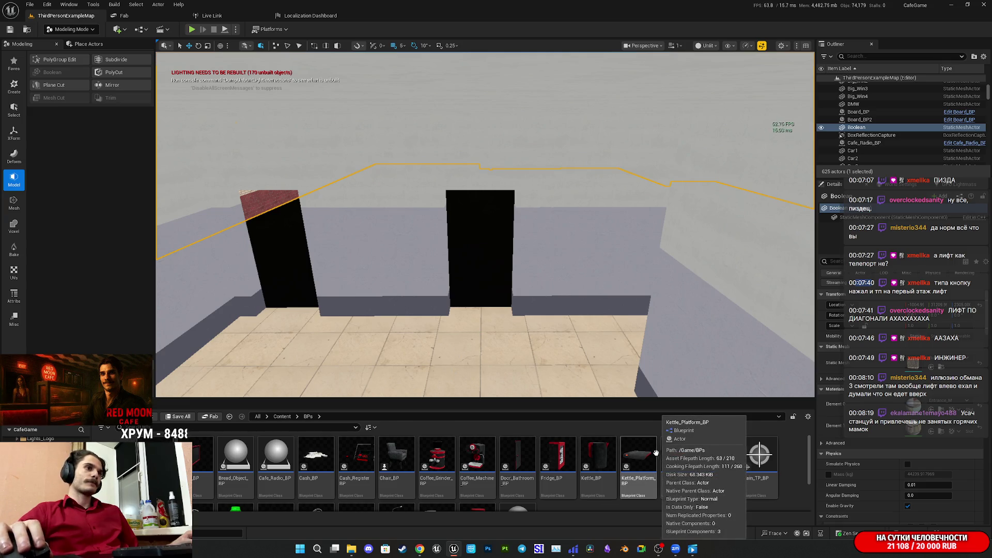
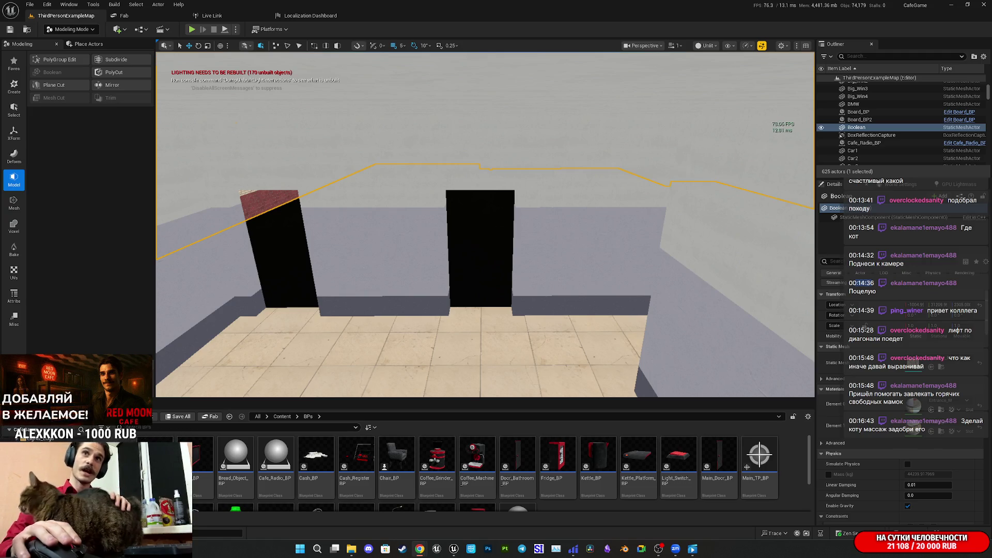
Frame the Unreal viewport on the Boolean wall actor with its two tall openings.
key(alt+Tab)
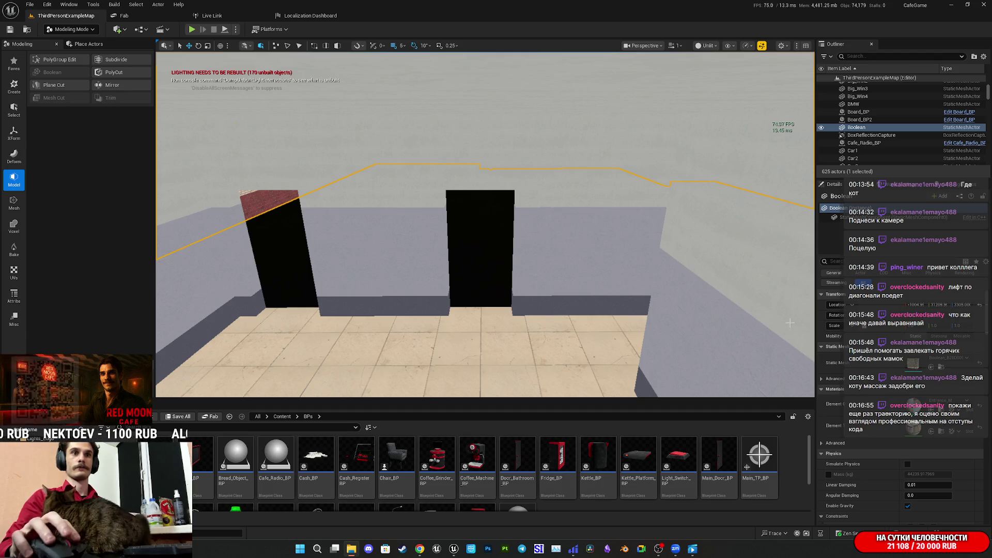
key(f)
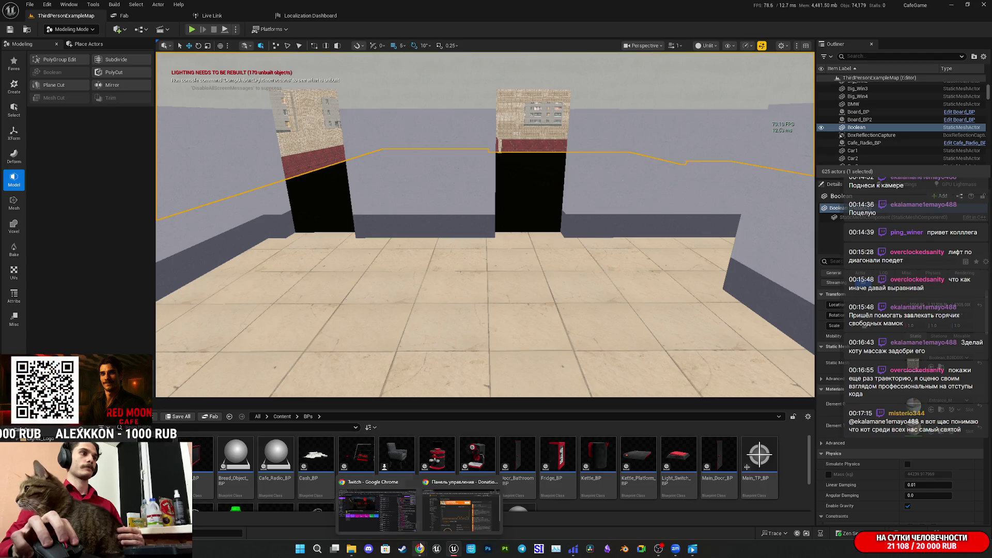
click(420, 548)
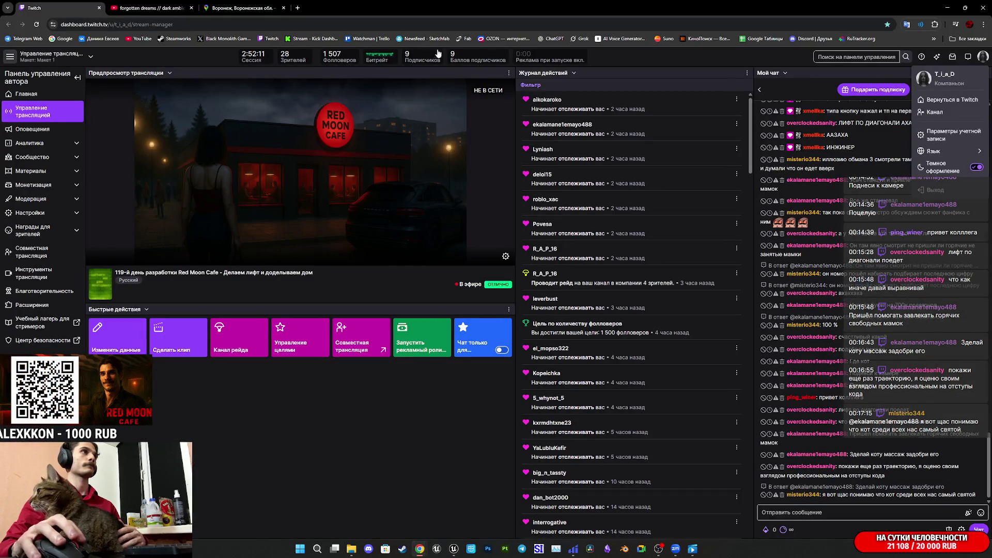
Open the Soviet Brick Storage / Garage (Low Poly) model and jump the camera low along its wall.
key(ctrl+shift+t)
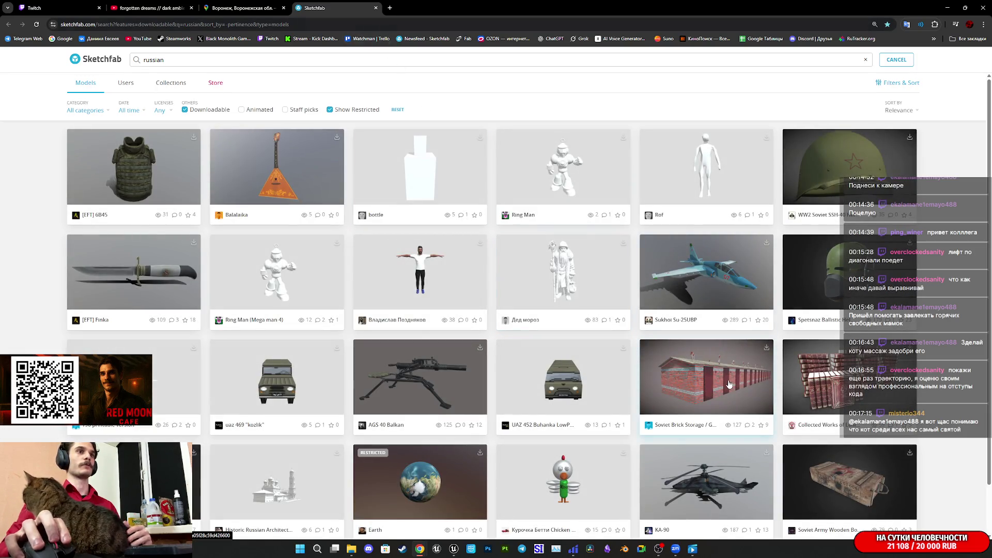
middle_click(728, 384)
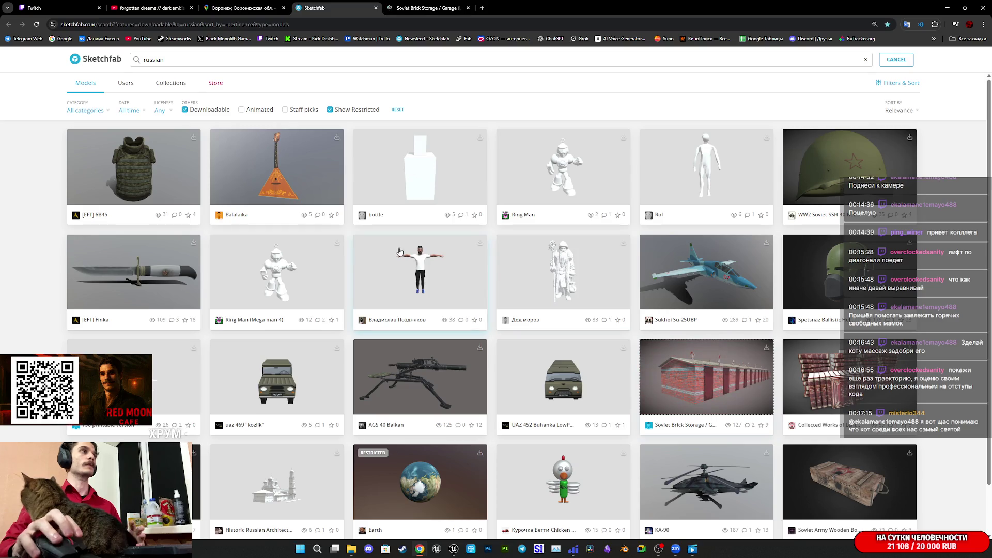
click(434, 6)
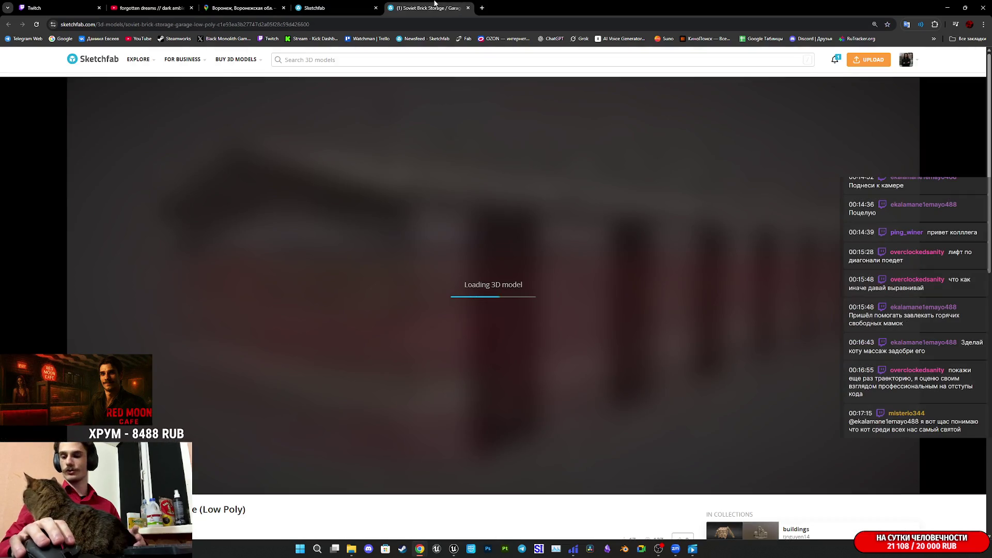
scroll(442, 252, up, 5)
scroll(442, 252, down, 5)
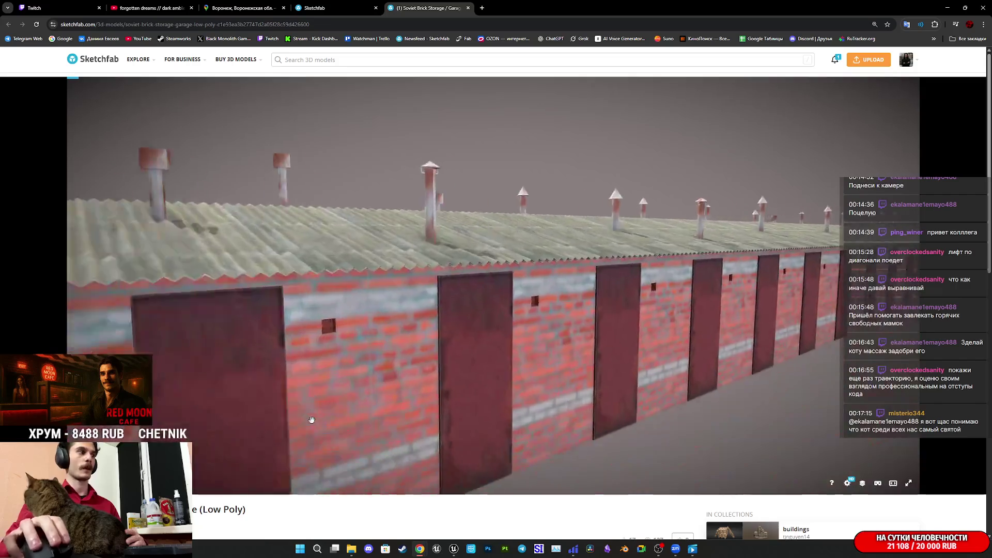
scroll(297, 514, down, 3)
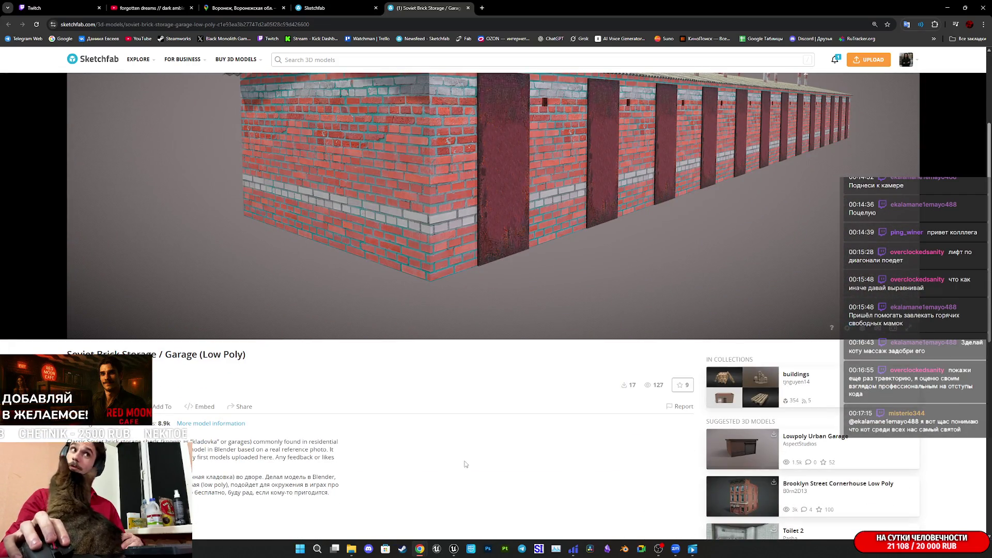
scroll(464, 465, up, 3)
double_click(515, 465)
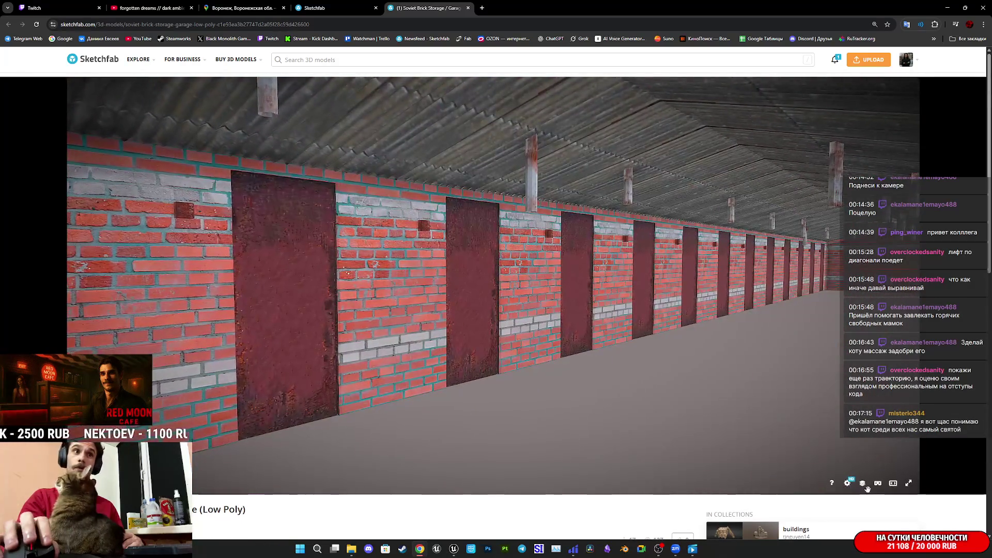
click(862, 483)
Show the garage as wireframe and orbit over the corrugated roof, wall and vents.
click(99, 330)
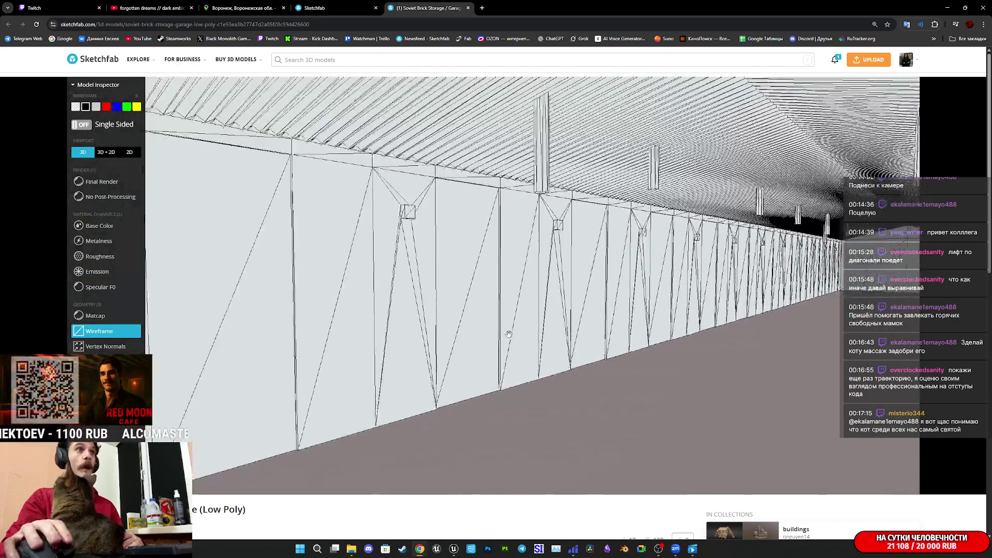
drag(509, 334, 553, 356)
scroll(553, 357, up, 5)
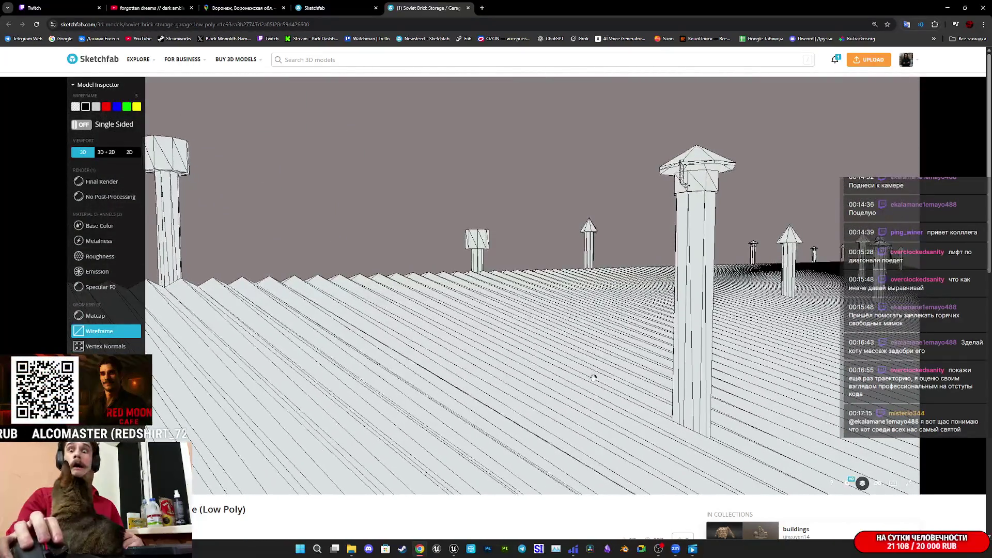
mouse_move(602, 370)
mouse_down()
mouse_move(549, 359)
mouse_move(518, 368)
mouse_up()
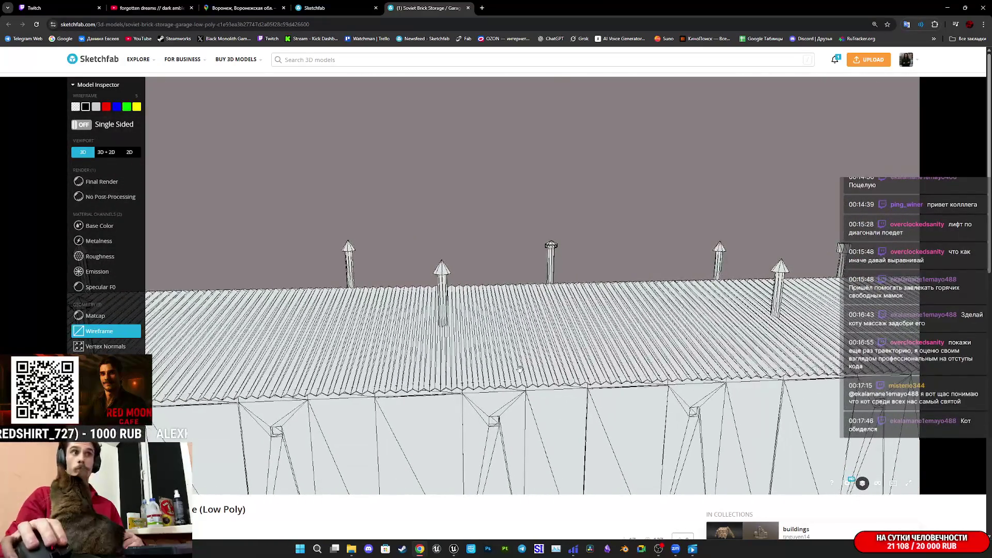
Show Base Color in 3D + 2D view and step through both texture map layouts.
click(107, 227)
click(109, 152)
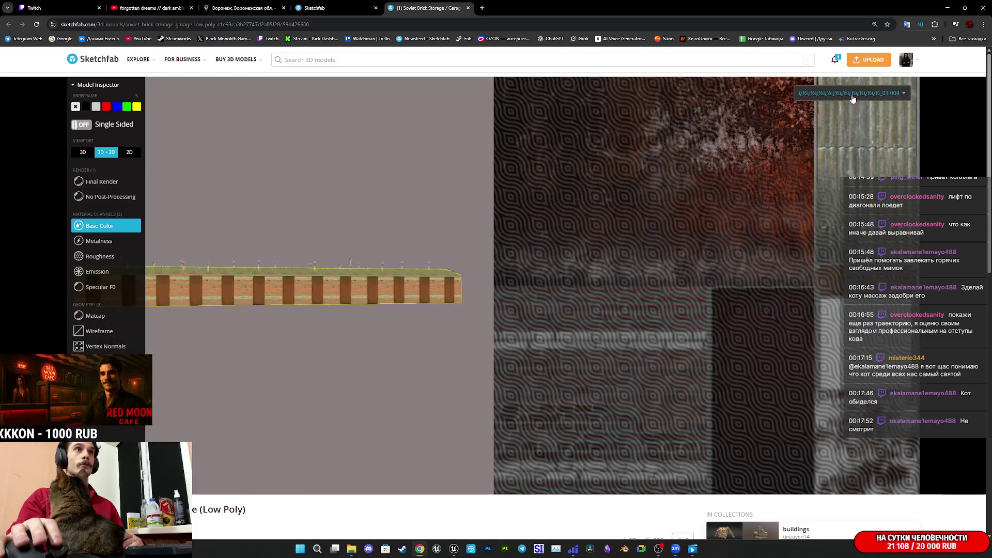
click(857, 93)
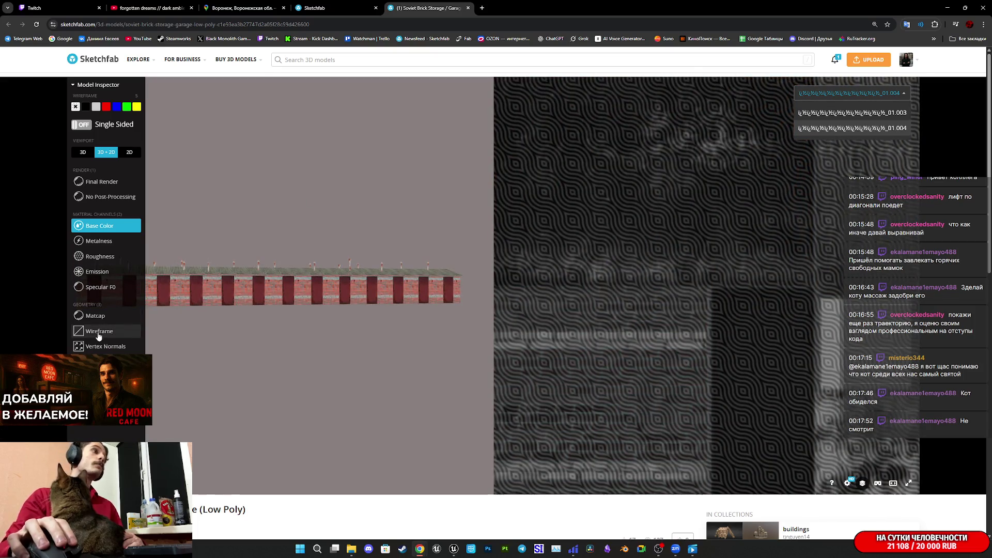
click(99, 331)
click(866, 102)
click(864, 113)
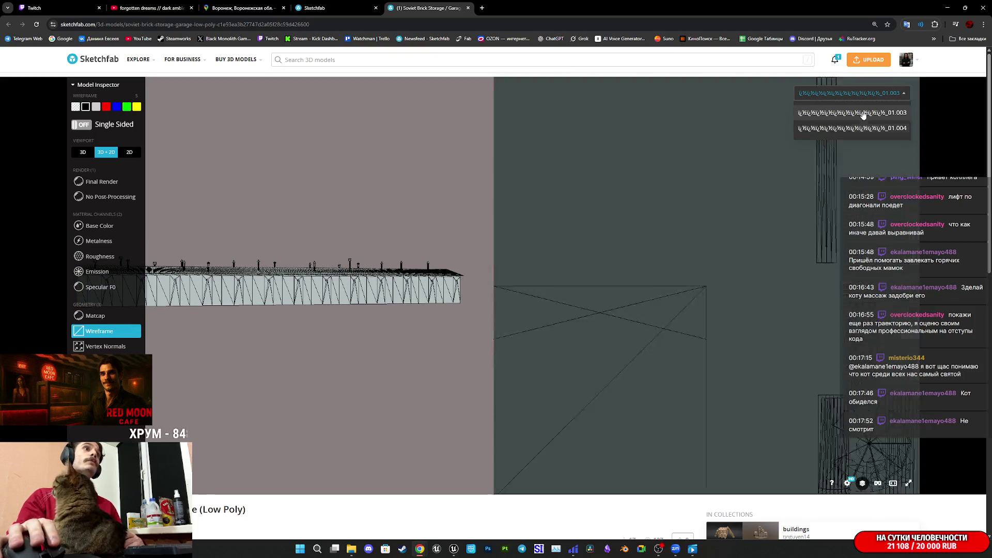
click(838, 128)
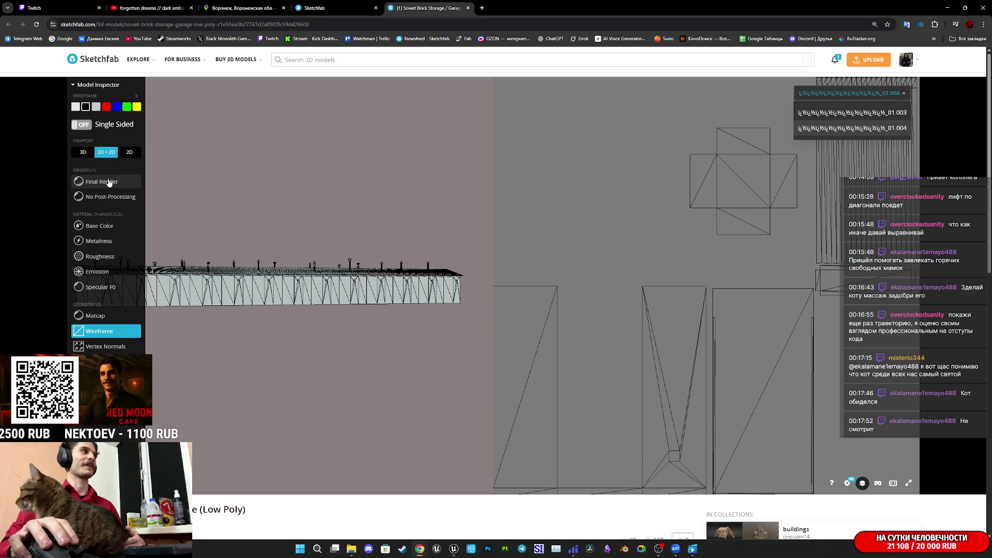
Return the garage model to its Final Render.
click(108, 182)
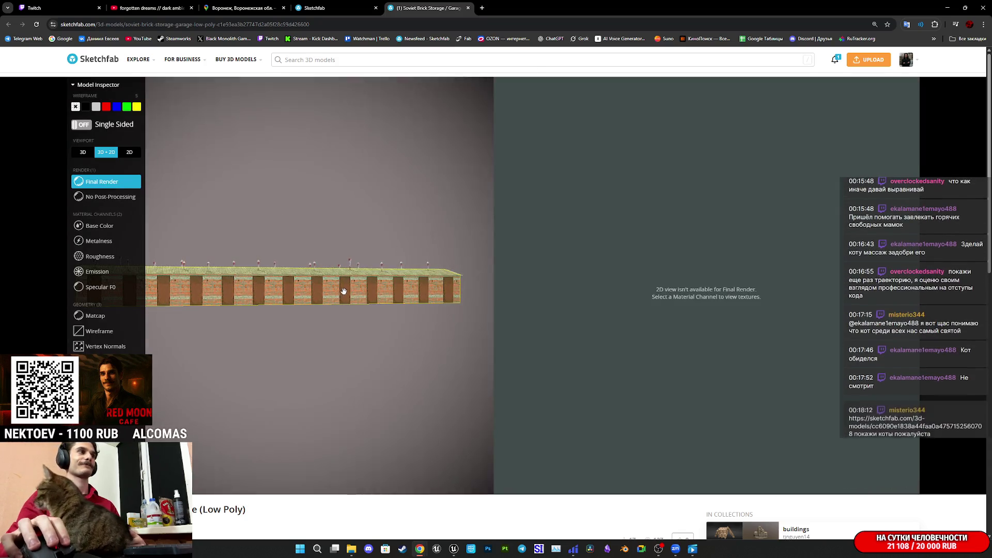
scroll(347, 290, up, 2)
scroll(349, 286, up, 3)
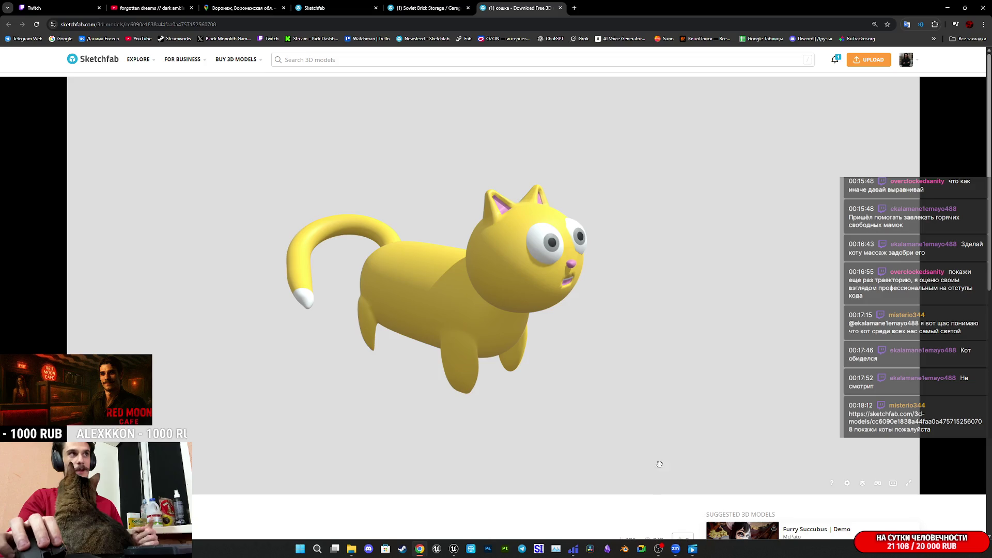
Show the yellow cat as a wireframe and orbit to view it from above.
scroll(634, 519, down, 3)
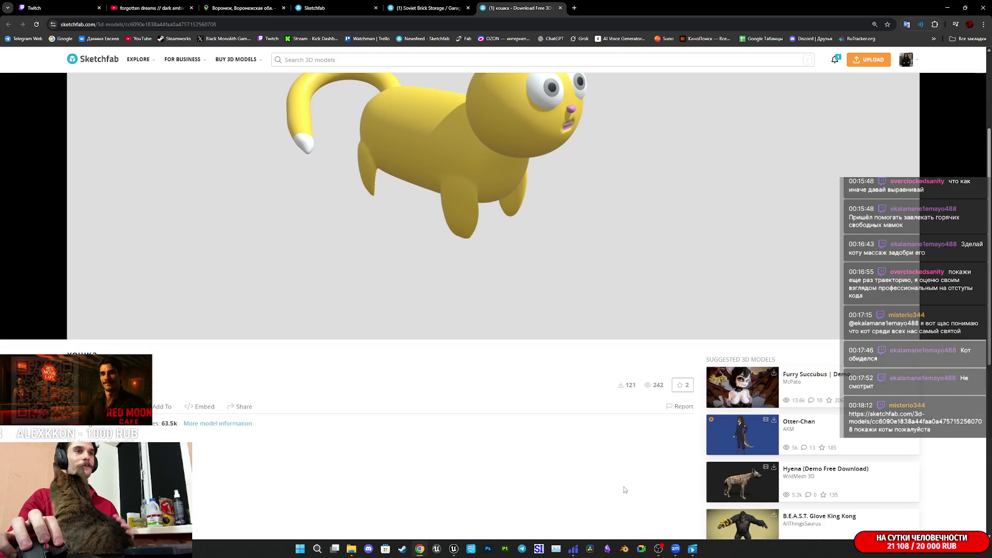
scroll(640, 474, up, 3)
click(861, 484)
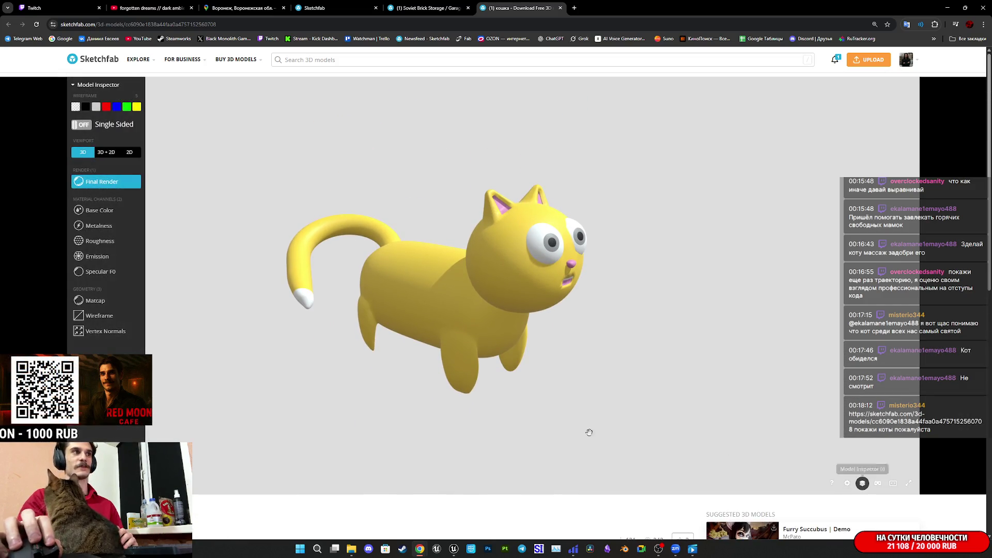
click(97, 320)
drag(455, 258, 469, 306)
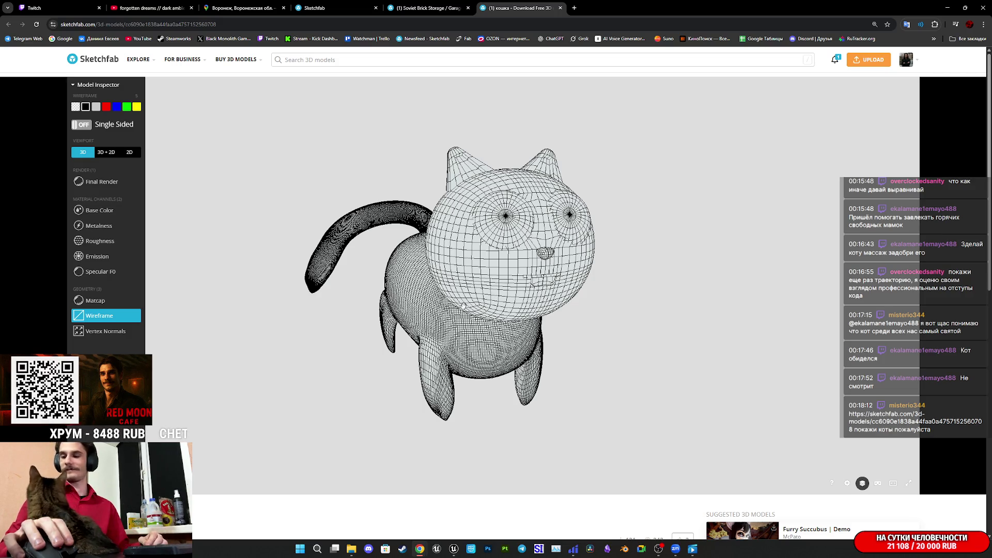
Show the cat's base colours in 3D + 2D view with material_0 in the texture panel.
click(100, 210)
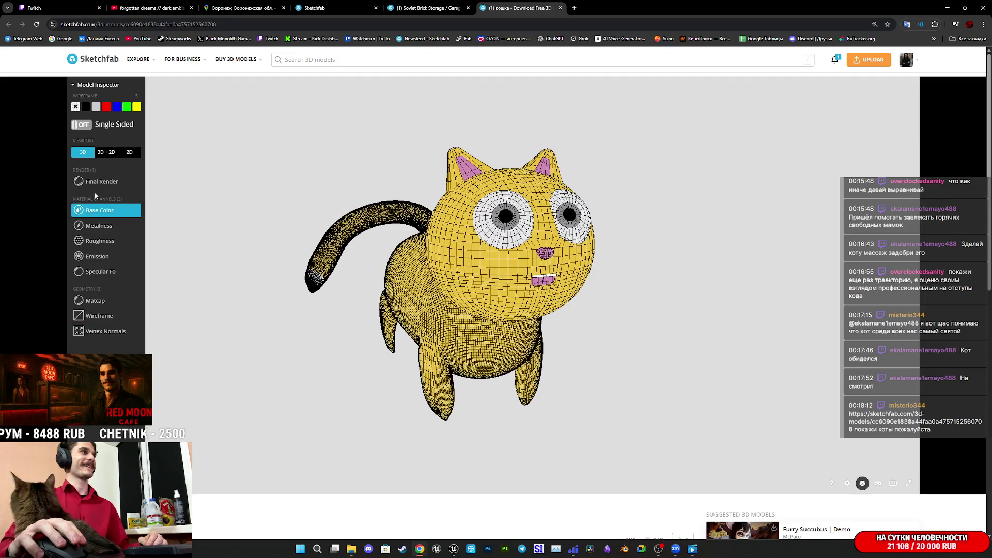
click(106, 152)
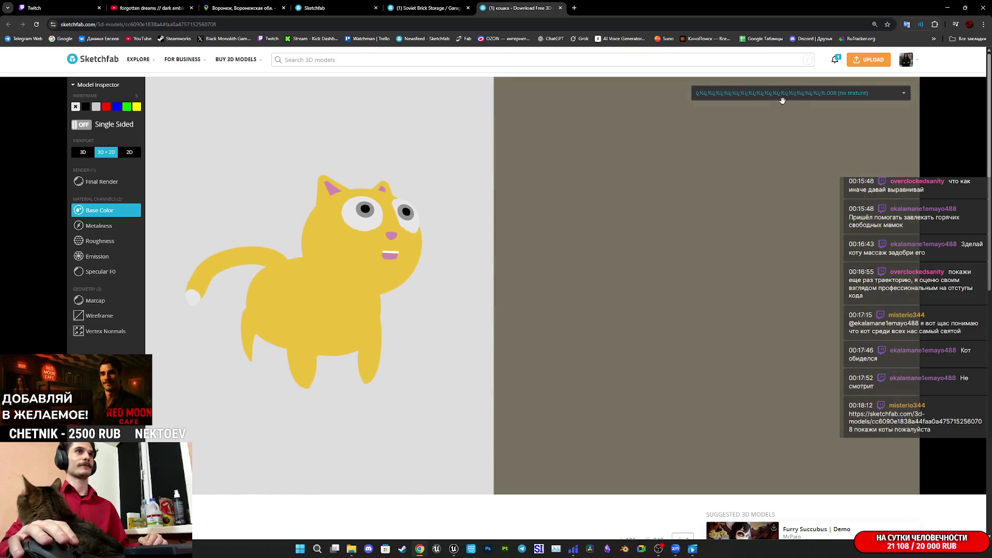
click(783, 95)
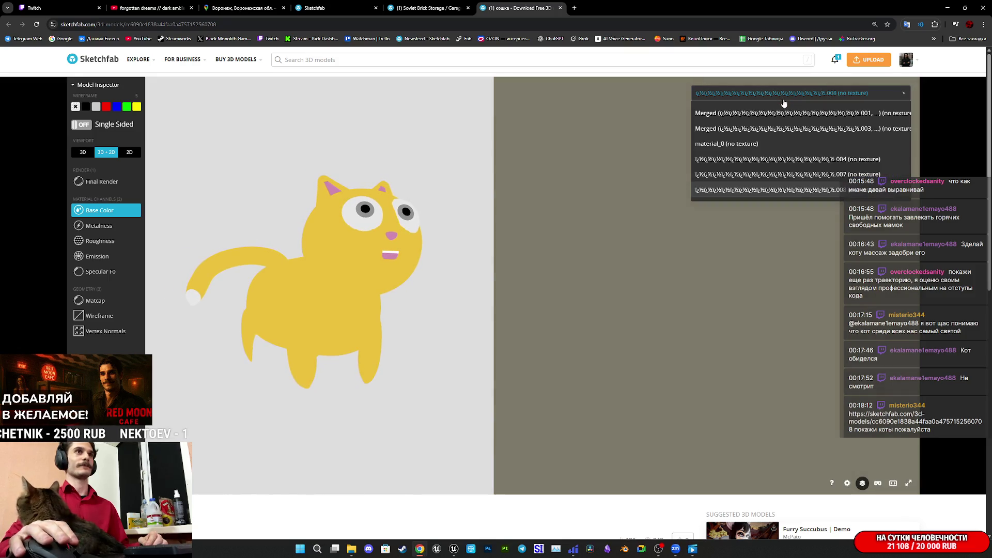
click(785, 146)
scroll(336, 239, up, 10)
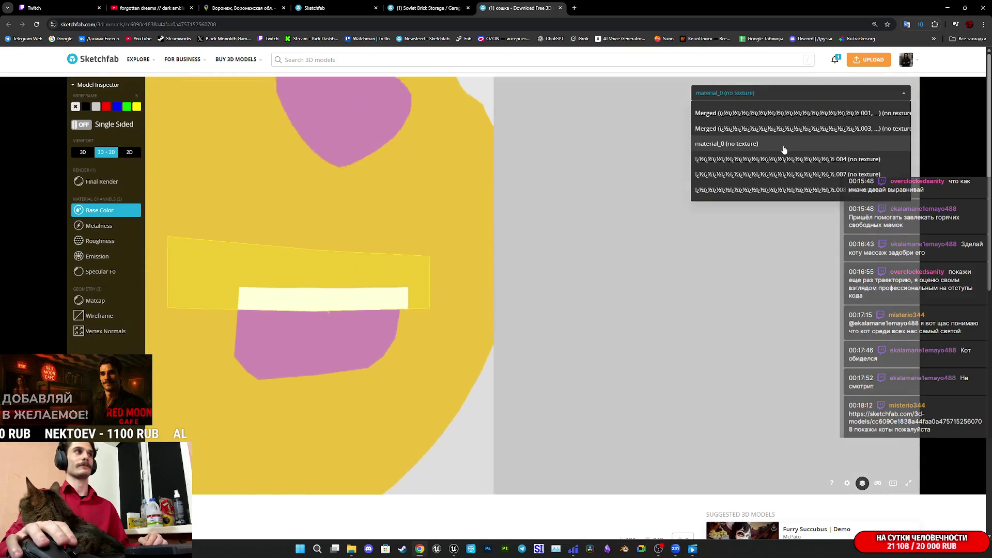
scroll(336, 239, down, 3)
drag(323, 276, 331, 316)
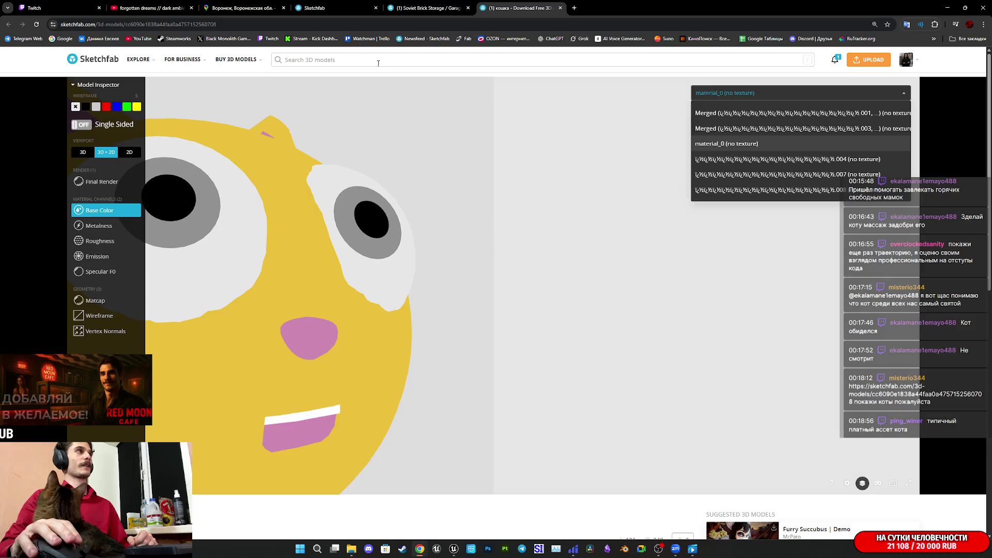
Open an empty Sketchfab model search page from the top search bar.
click(364, 62)
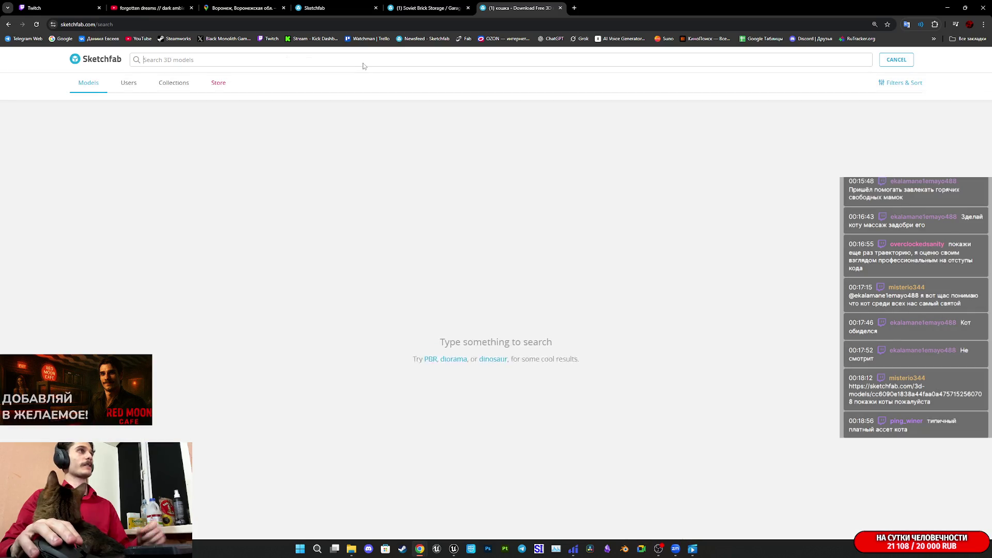
Search the Sketchfab model library for 'cat'.
text(сфе)
key(ctrl+a)
text(сat)
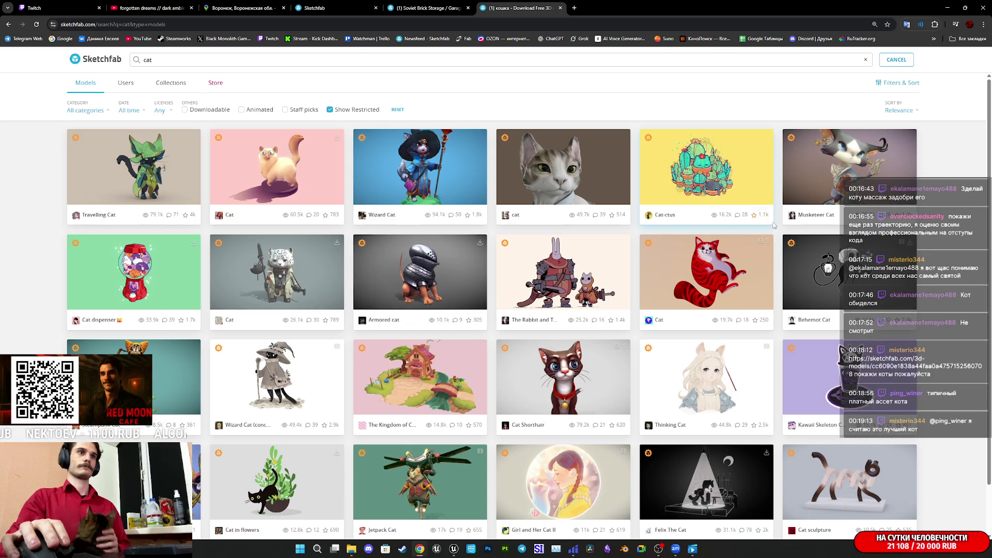
Scroll through the cat results and open the An Animated Cat model in a separate tab.
scroll(713, 205, down, 3)
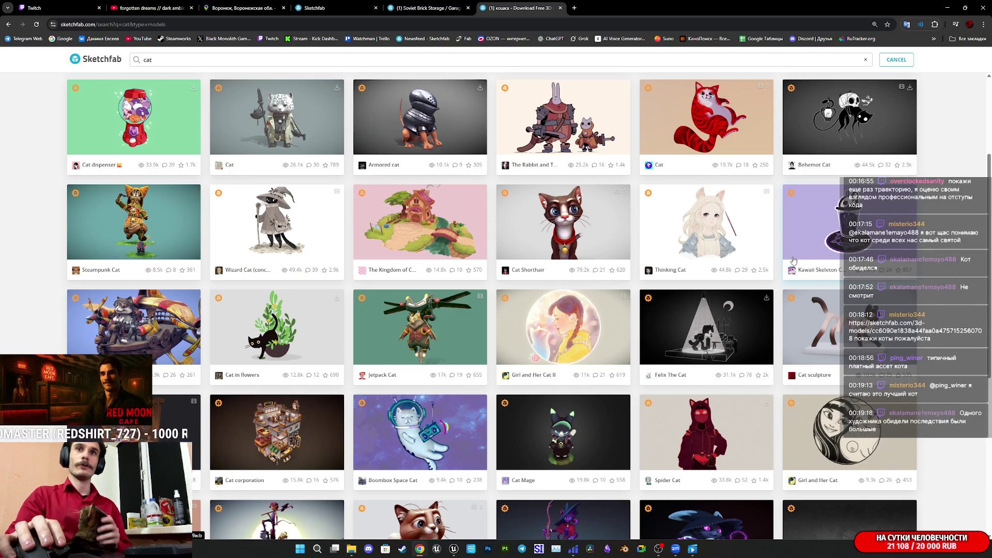
scroll(696, 298, down, 5)
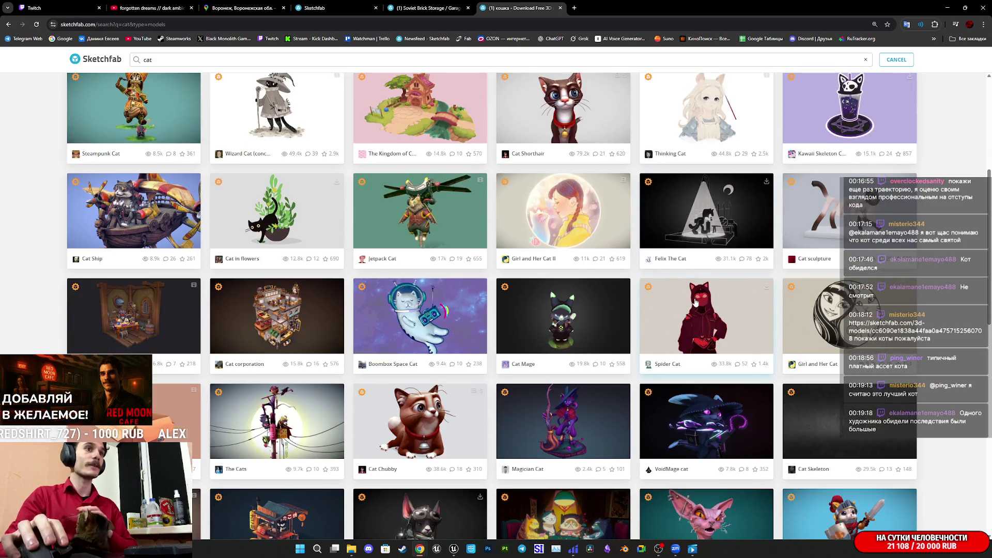
scroll(696, 297, down, 3)
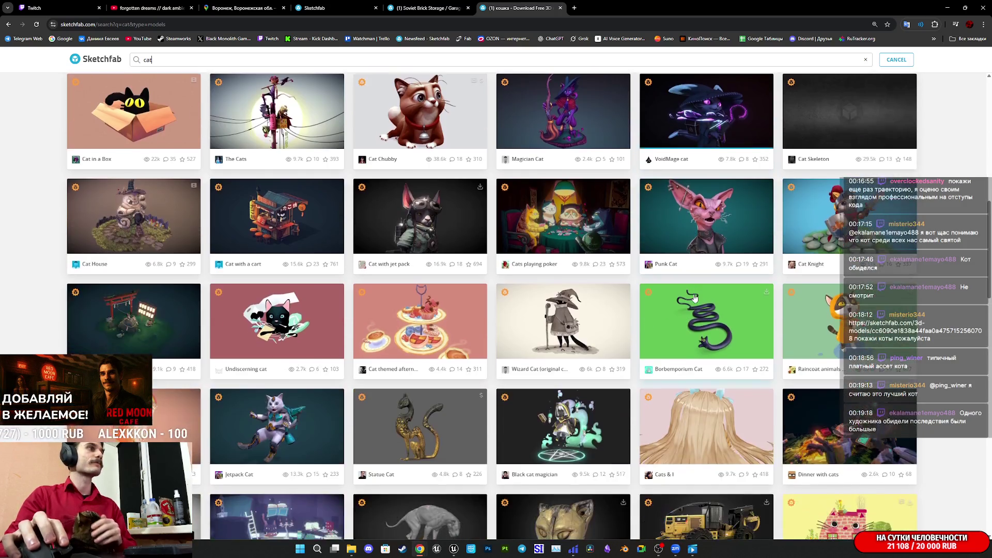
scroll(694, 296, down, 5)
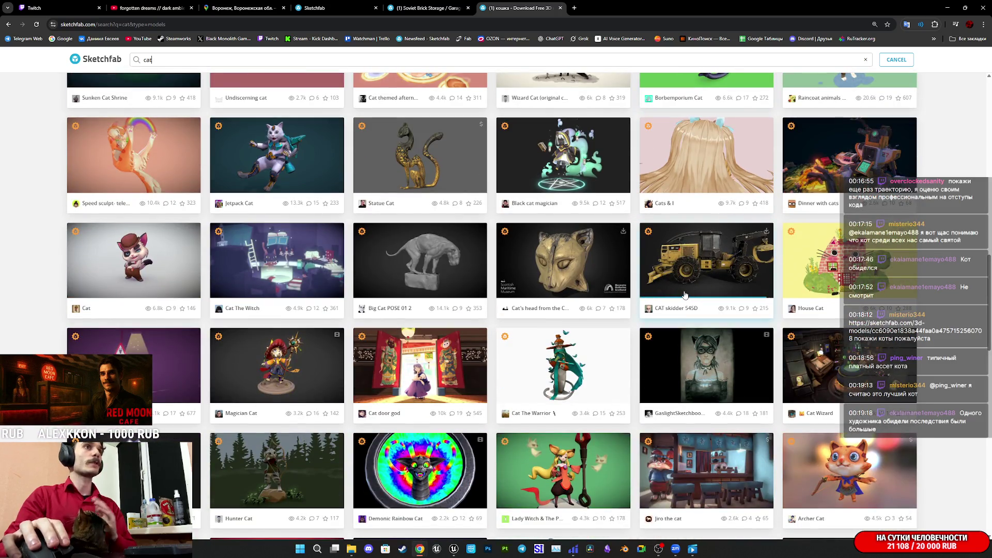
scroll(558, 287, down, 2)
scroll(558, 287, down, 2)
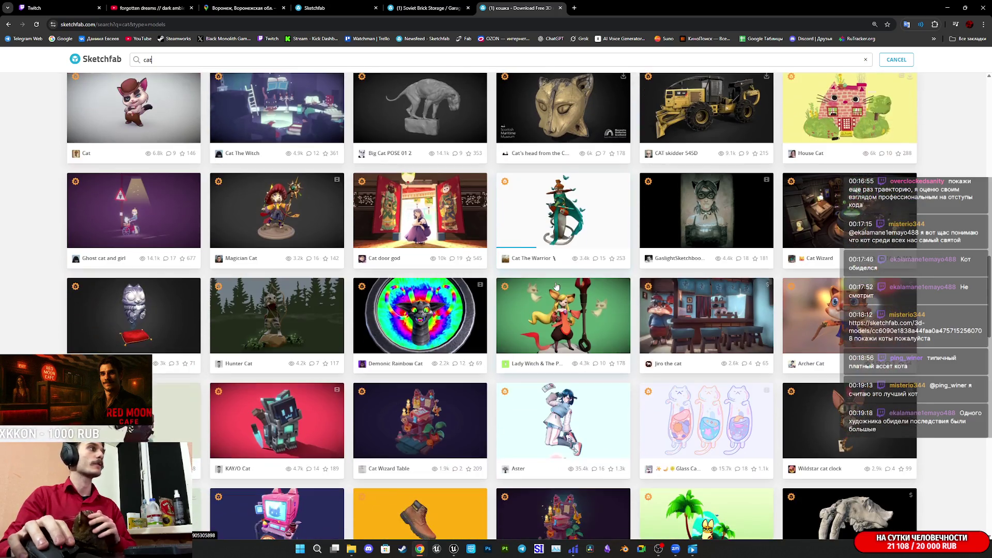
scroll(556, 286, down, 3)
scroll(556, 285, down, 4)
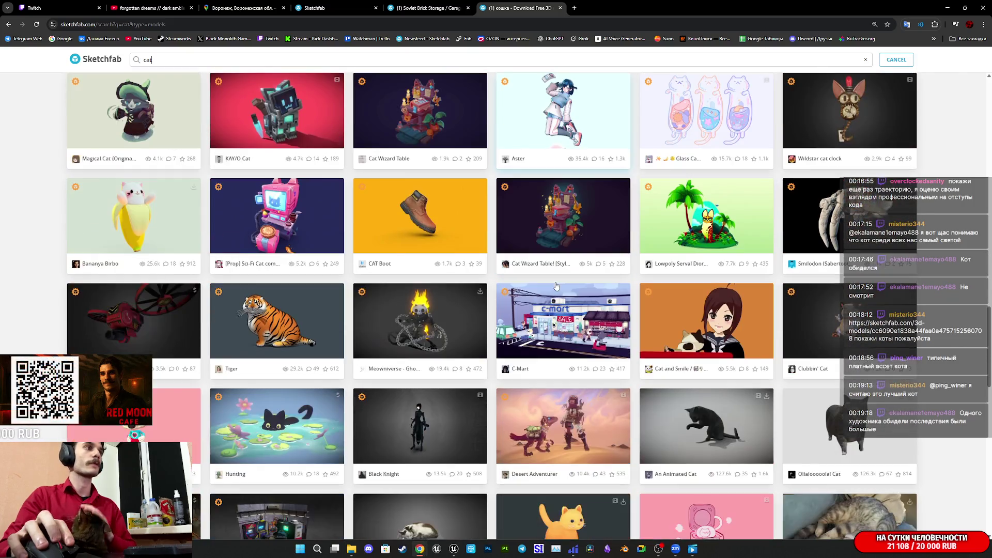
scroll(556, 283, down, 4)
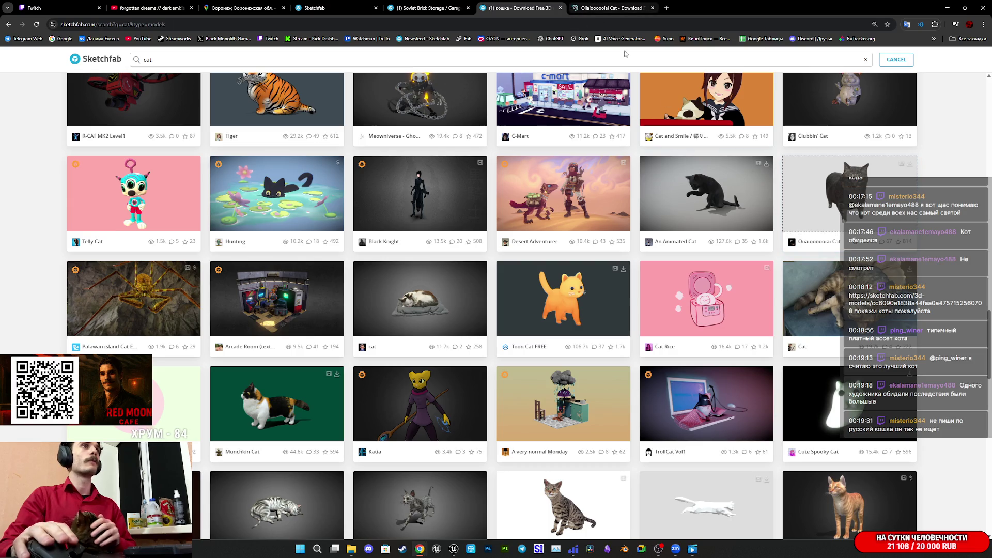
middle_click(706, 194)
Open the tabby cat model page and turn the cat to a side view.
click(612, 8)
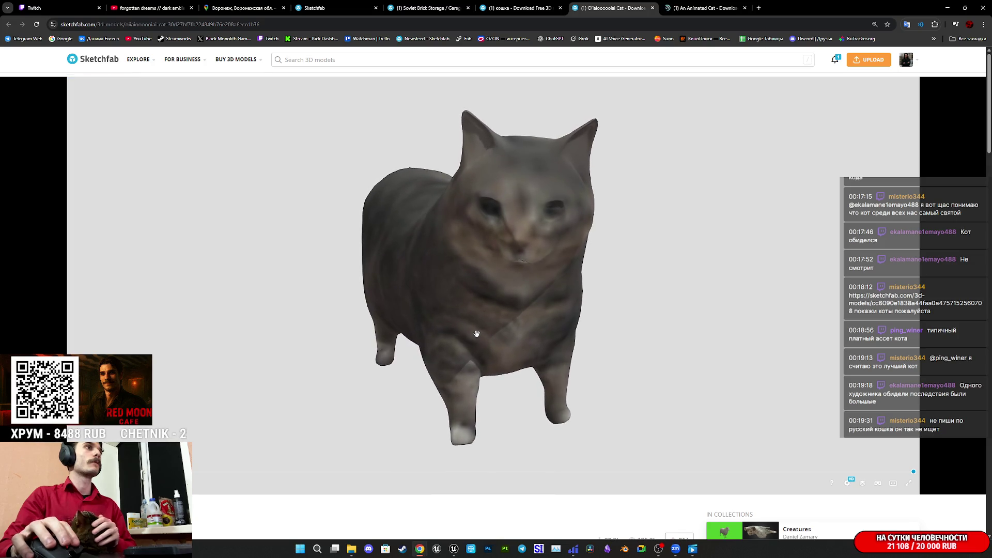
mouse_move(480, 330)
mouse_down()
mouse_move(572, 350)
mouse_move(481, 322)
mouse_up()
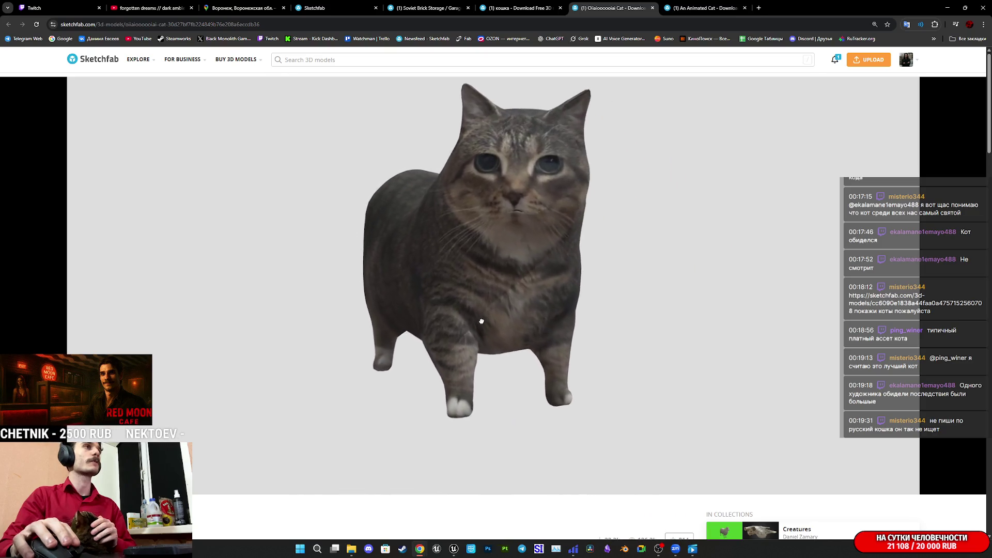
scroll(548, 501, down, 5)
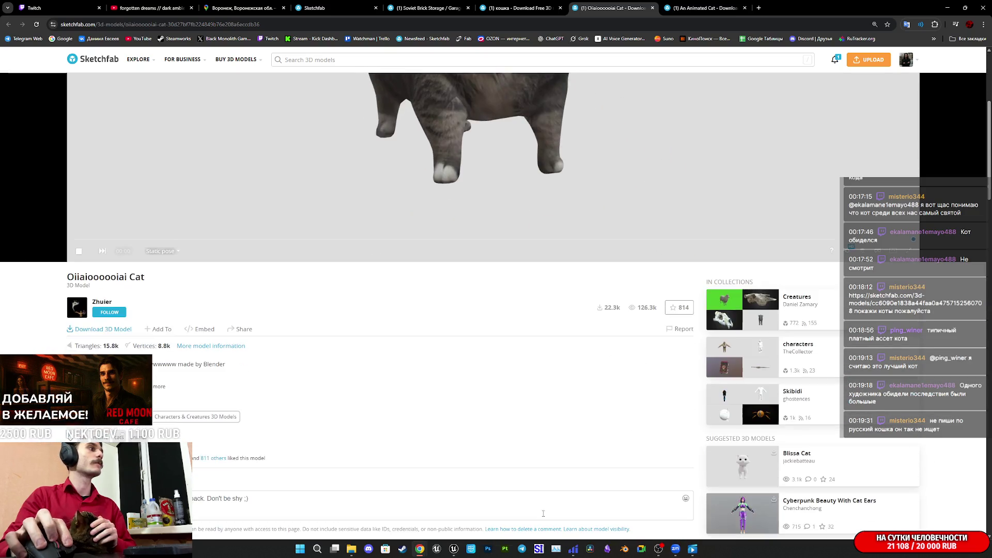
scroll(585, 480, up, 3)
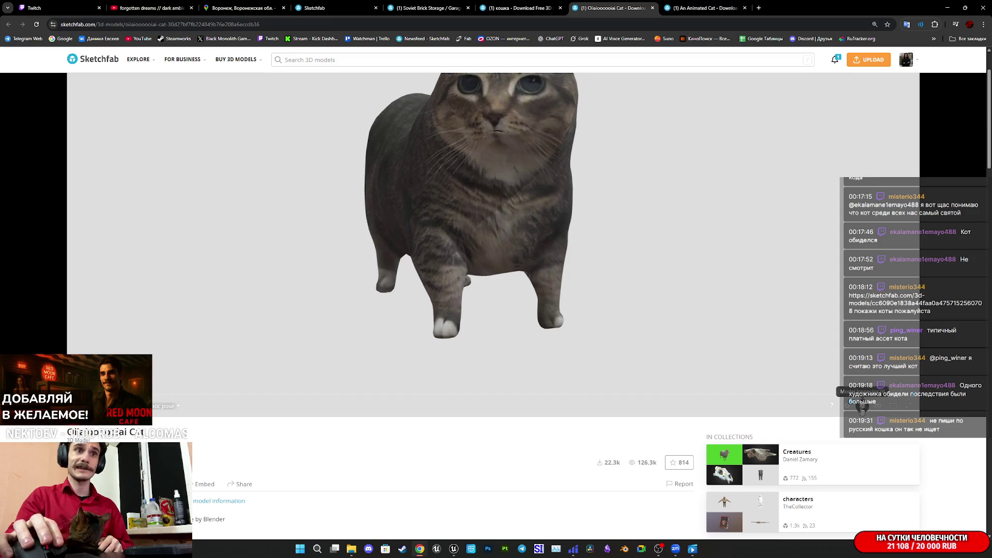
Inspect the tabby cat's wireframe and base colour from front three-quarter and side views.
click(862, 407)
click(99, 238)
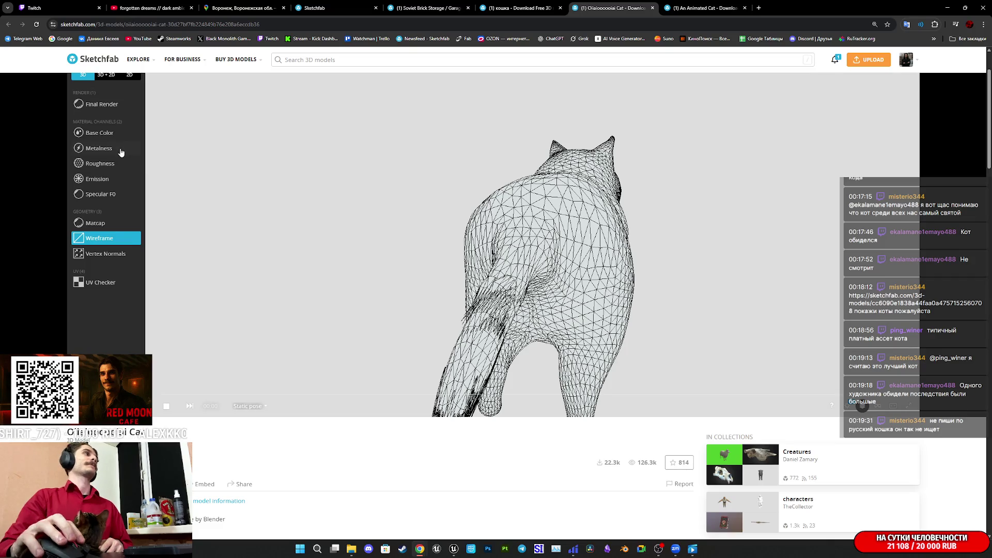
click(109, 134)
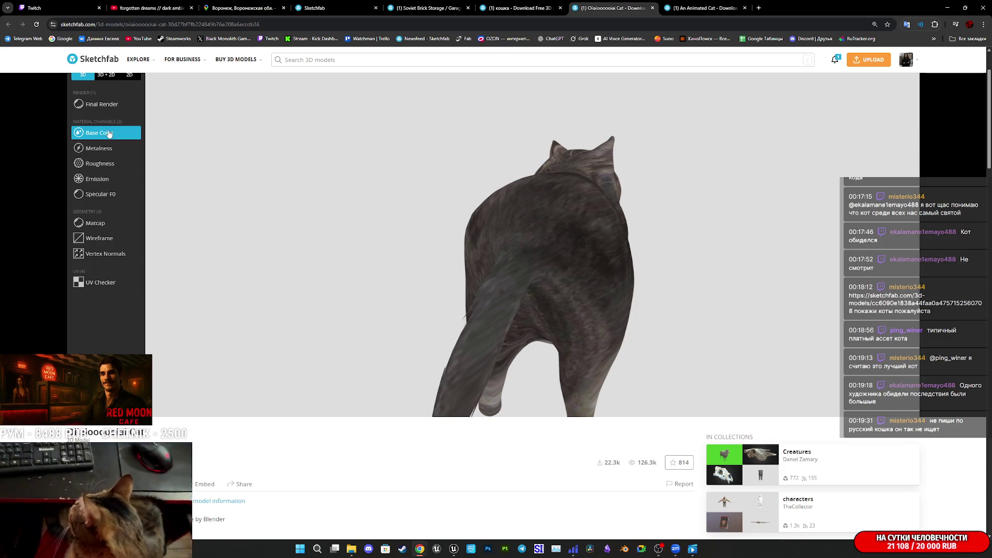
drag(527, 285, 711, 279)
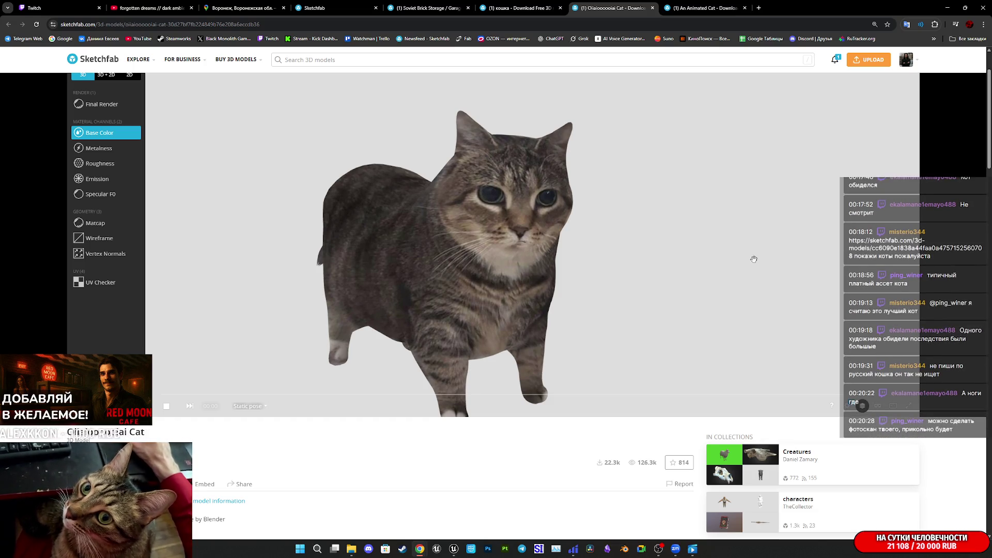
drag(594, 238, 509, 234)
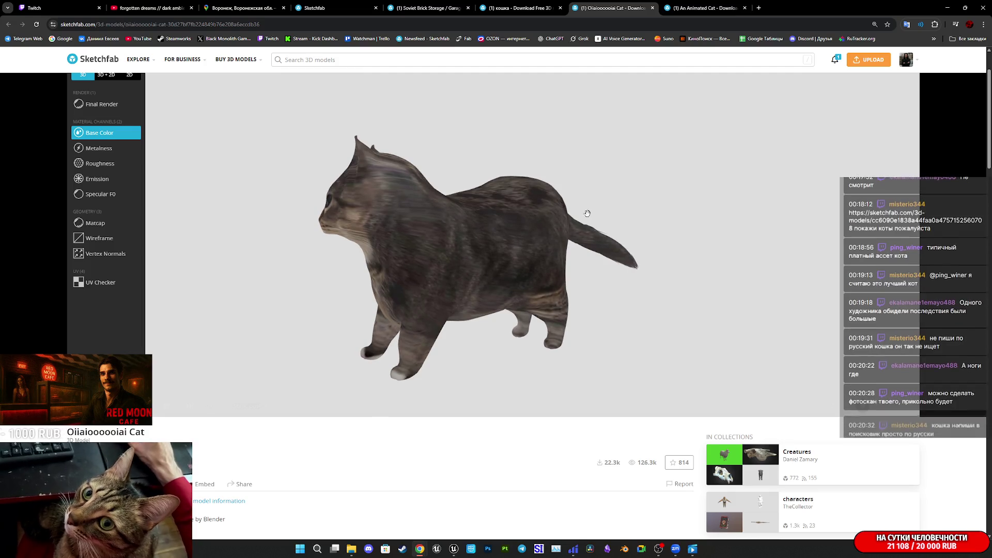
click(681, 7)
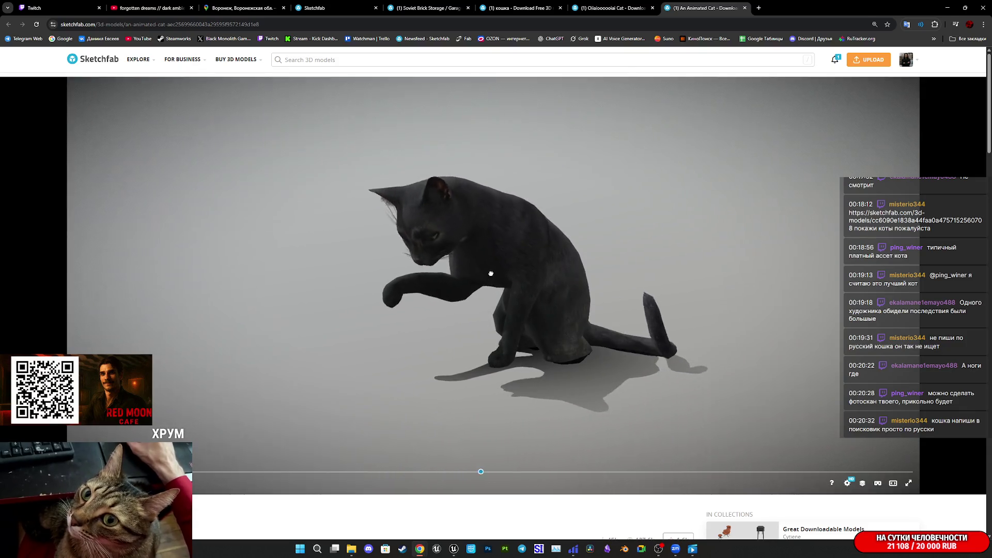
Orbit and zoom the animated black cat, review its details, and switch it to wireframe.
drag(467, 348, 510, 272)
scroll(510, 272, up, 5)
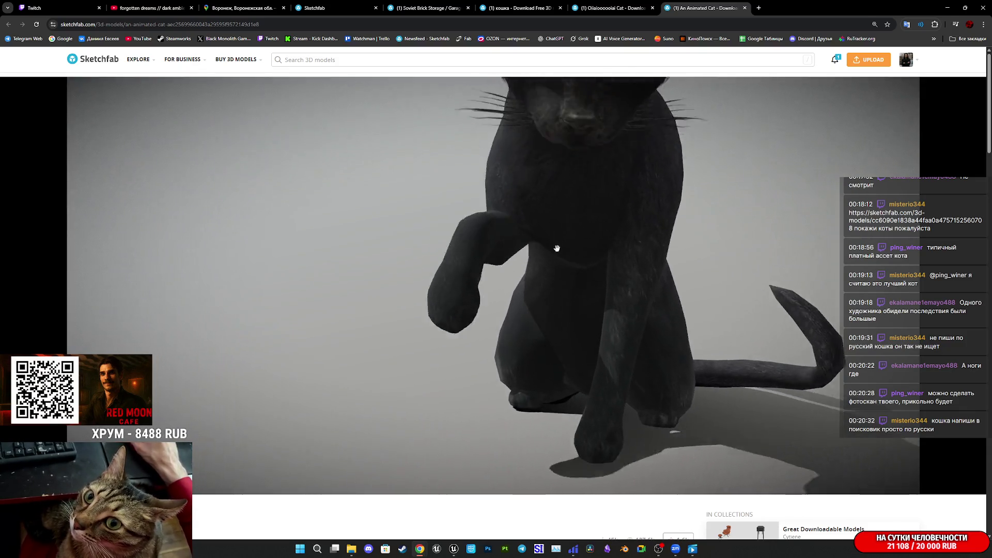
drag(532, 289, 500, 288)
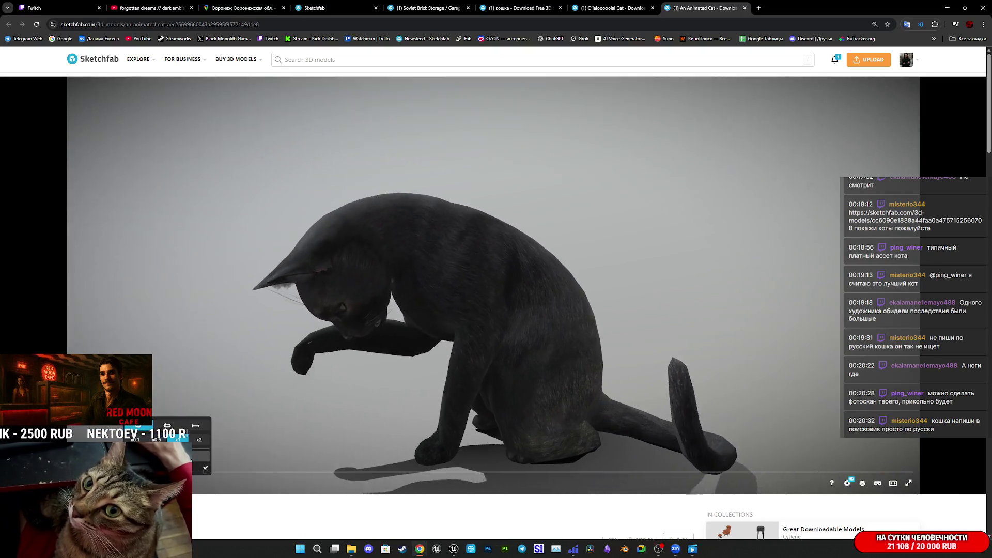
scroll(250, 516, down, 2)
scroll(249, 511, down, 6)
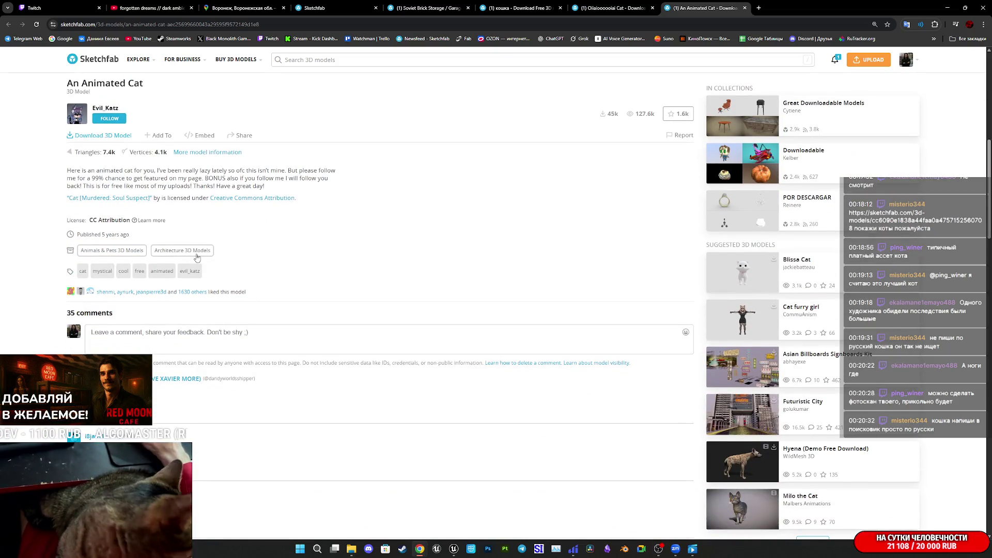
scroll(226, 268, up, 8)
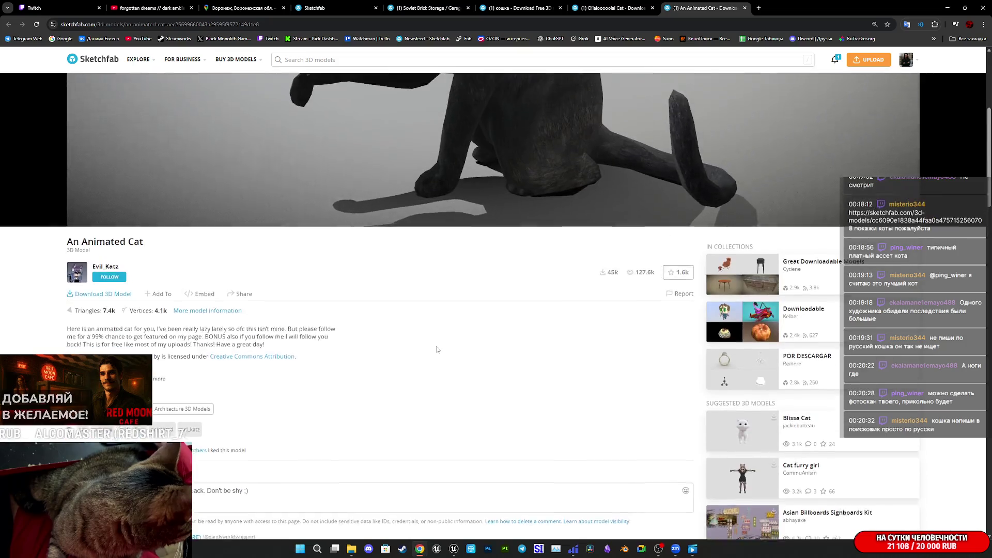
click(862, 483)
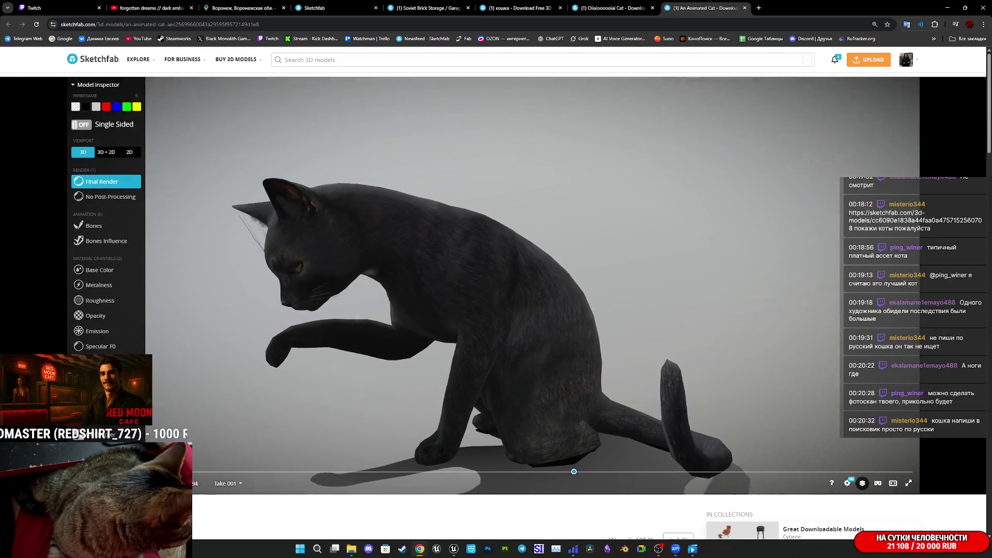
key(5)
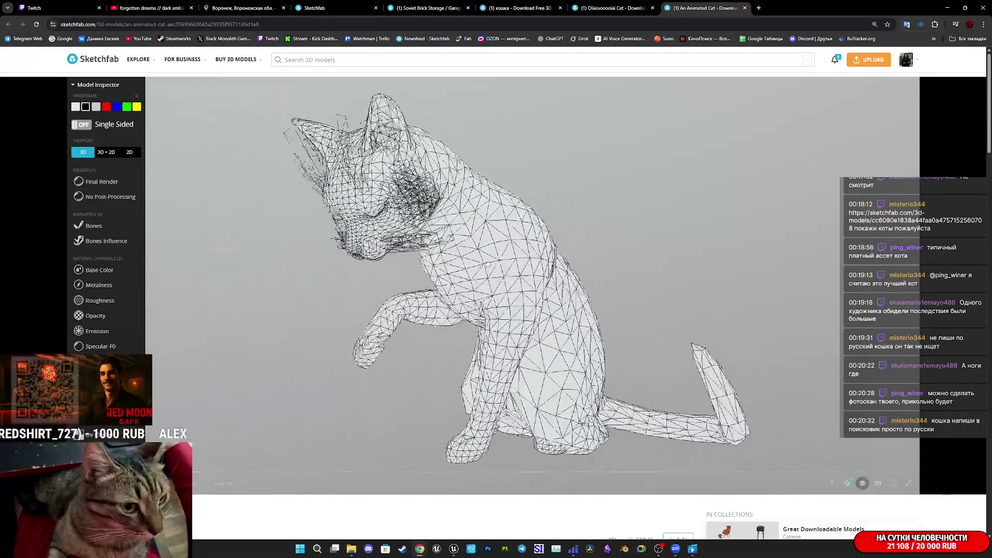